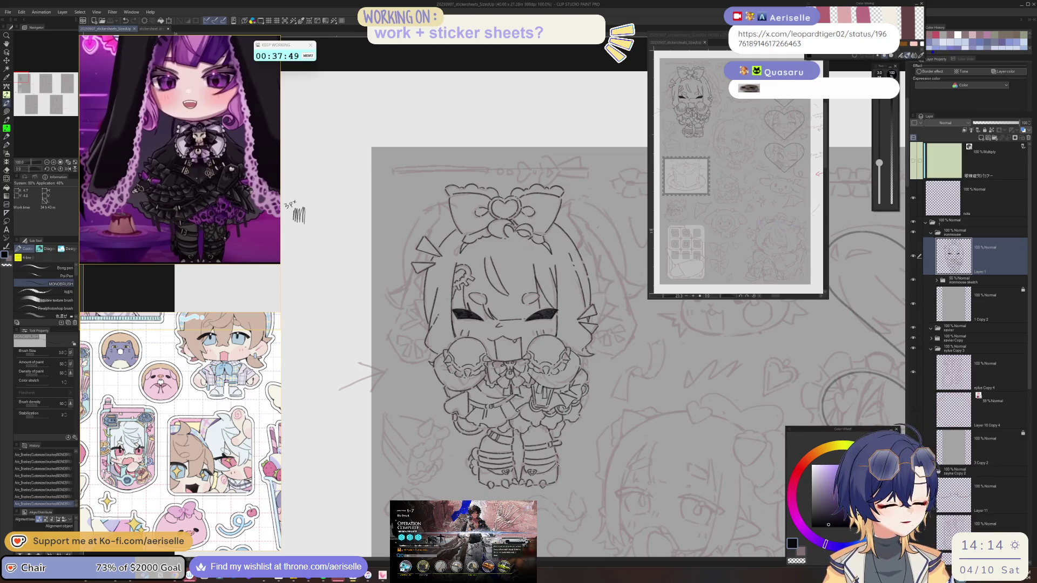
Tilt the view and undo and redo the last two strokes to compare them.
{"action": "scroll", "coordinate": [342, 156], "scroll_direction": "up", "scroll_amount": 1}
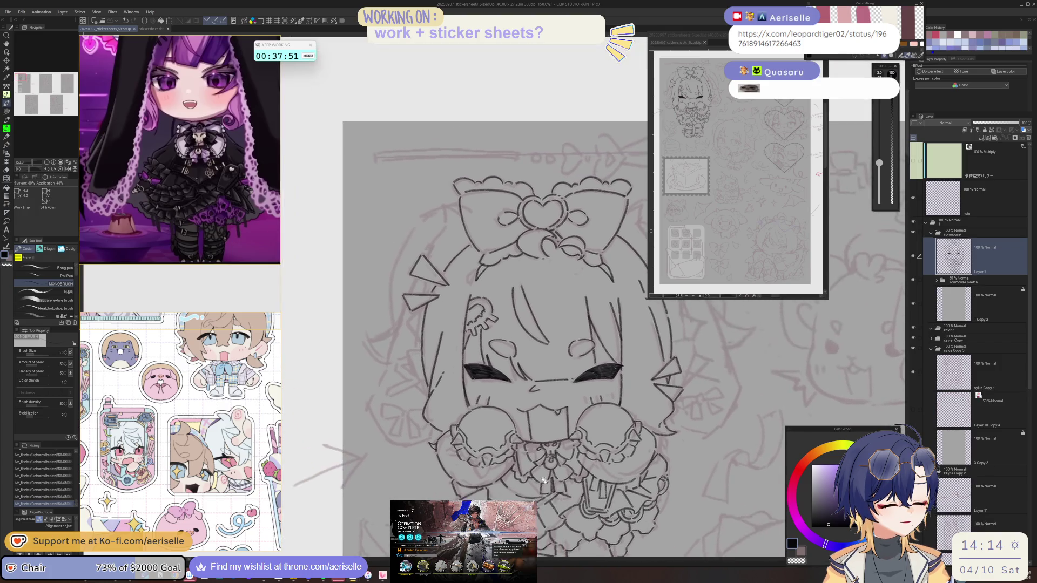
{"action": "scroll", "coordinate": [521, 338], "scroll_direction": "up", "scroll_amount": 1}
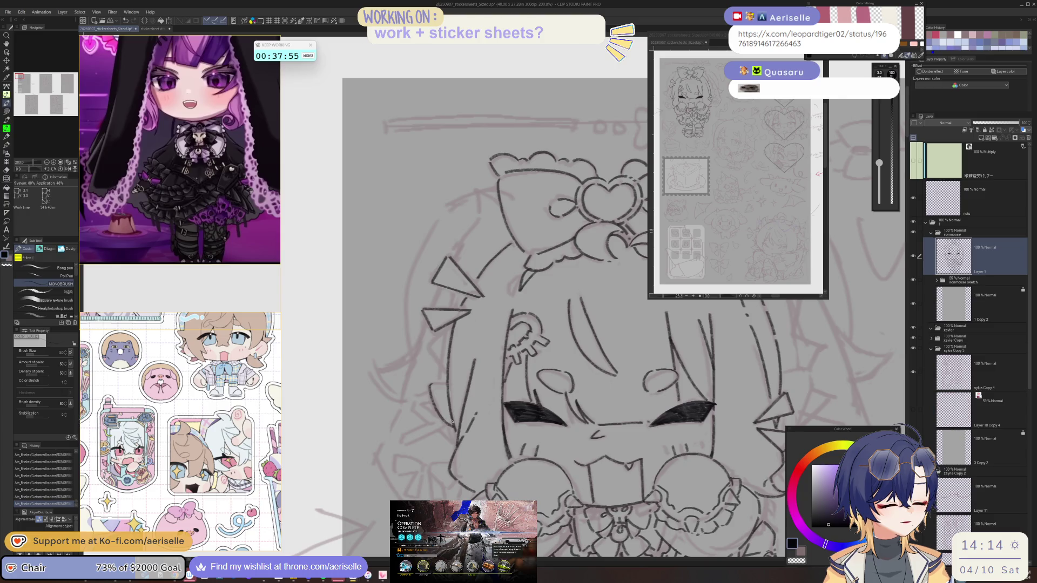
{"action": "left_click_drag", "start_coordinate": [554, 448], "coordinate": [451, 420]}
{"action": "mouse_move", "coordinate": [526, 395]}
{"action": "left_mouse_down"}
{"action": "mouse_move", "coordinate": [544, 374]}
{"action": "mouse_move", "coordinate": [469, 380]}
{"action": "mouse_move", "coordinate": [562, 376]}
{"action": "left_mouse_up"}
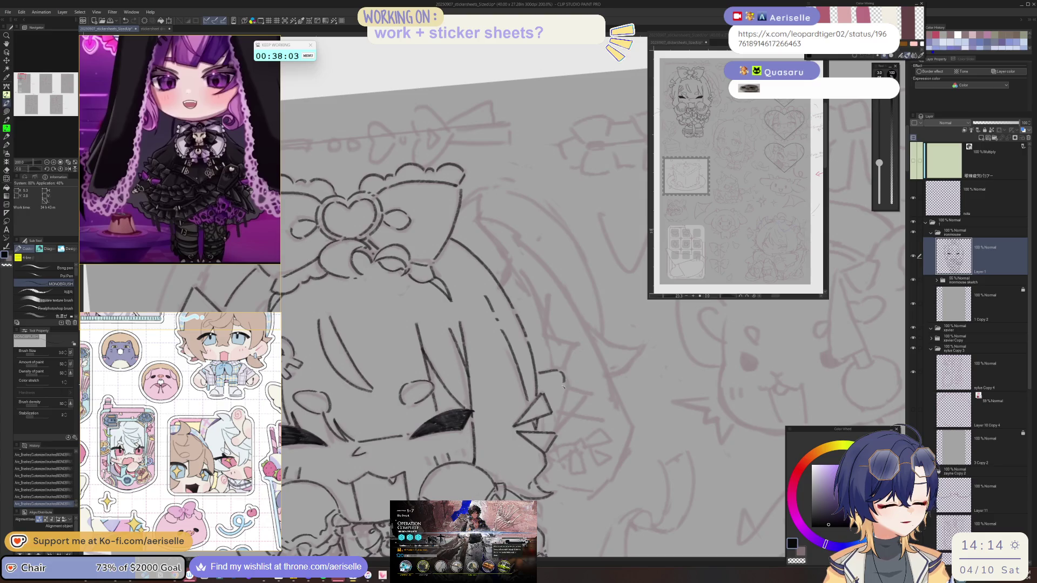
{"action": "key", "text": "ctrl+z"}
{"action": "scroll", "coordinate": [561, 372], "scroll_direction": "down", "scroll_amount": 3}
{"action": "key", "text": "ctrl+y"}
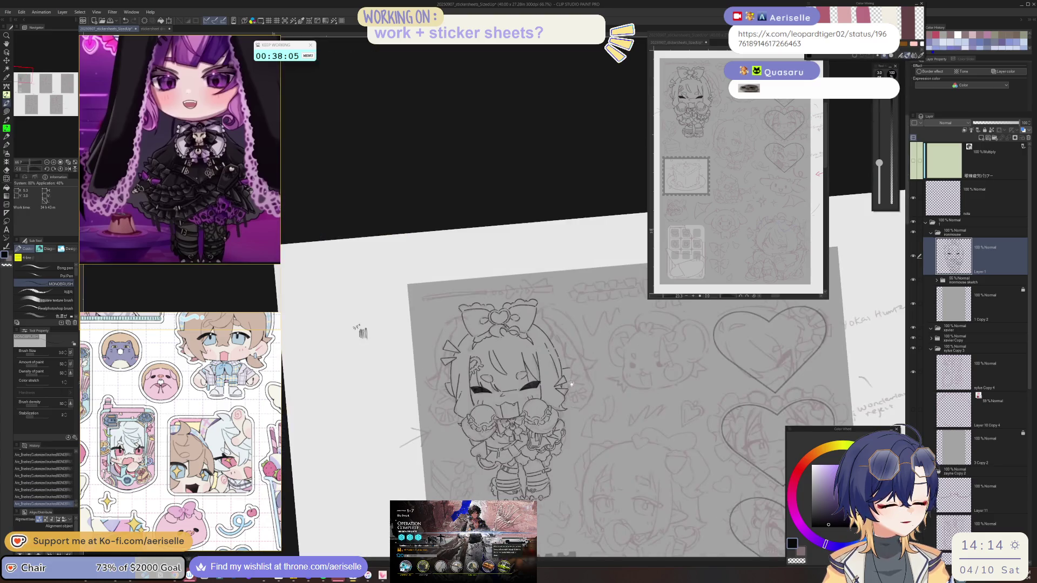
{"action": "key", "text": "ctrl+z"}
{"action": "key", "text": "ctrl+z"}
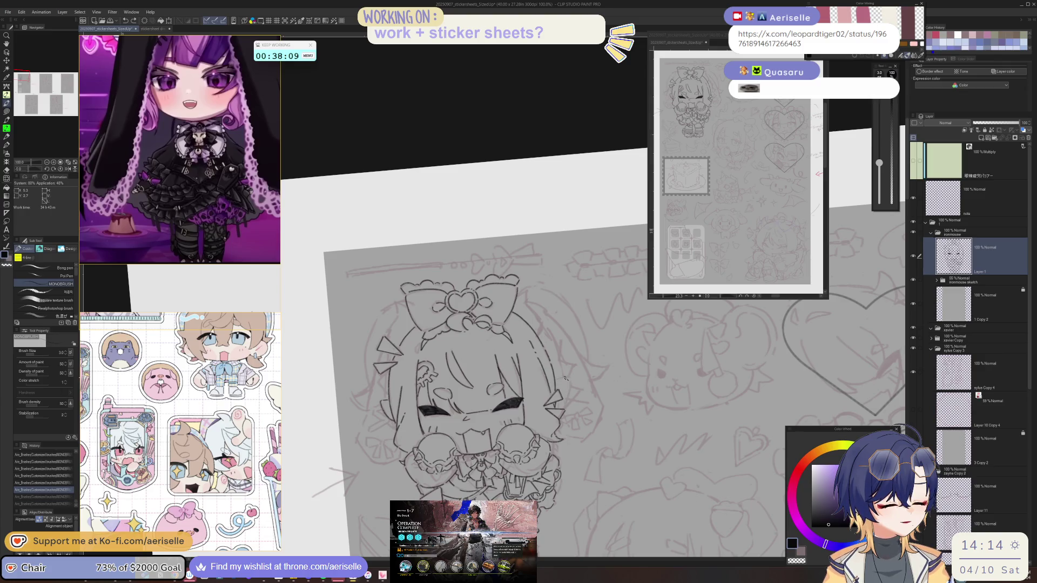
{"action": "key", "text": "ctrl+y"}
{"action": "key", "text": "ctrl+y"}
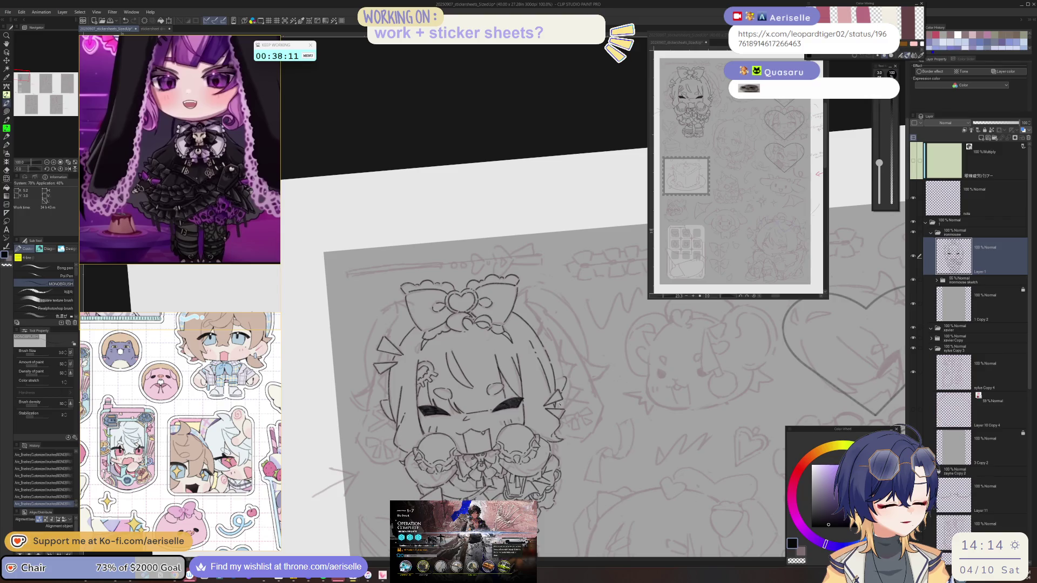
{"action": "left_click_drag", "start_coordinate": [378, 378], "coordinate": [318, 456]}
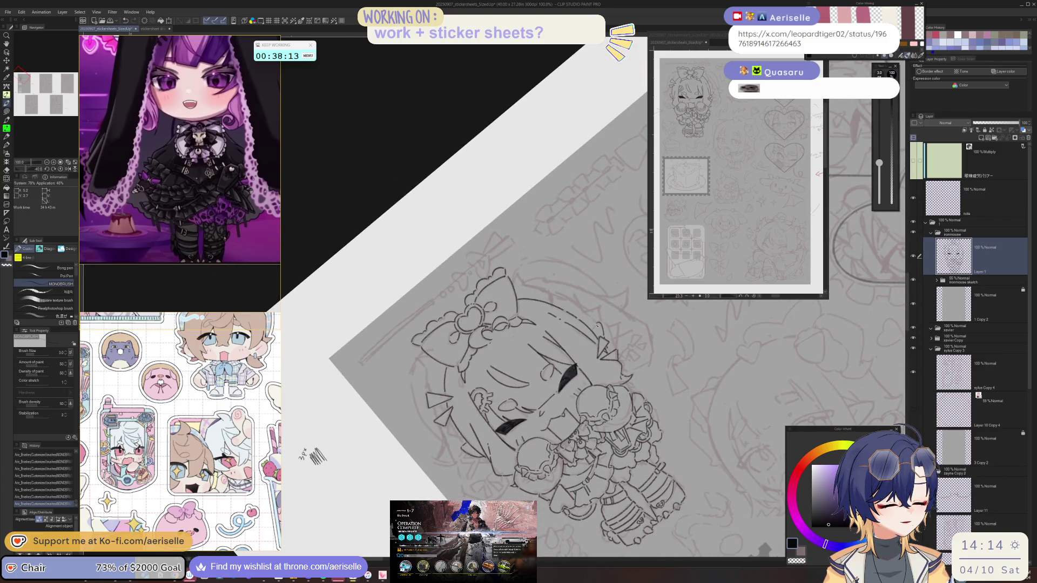
{"action": "key", "text": "ctrl+0"}
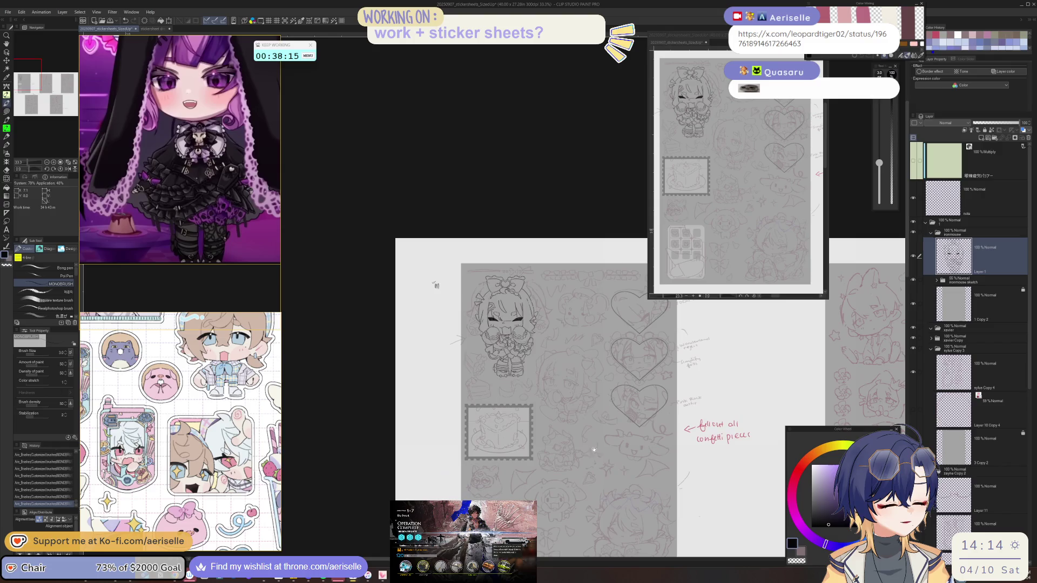
Draw a short line beside the bow outline, undo it, and start lassoing the left hair point.
{"action": "key", "text": "h"}
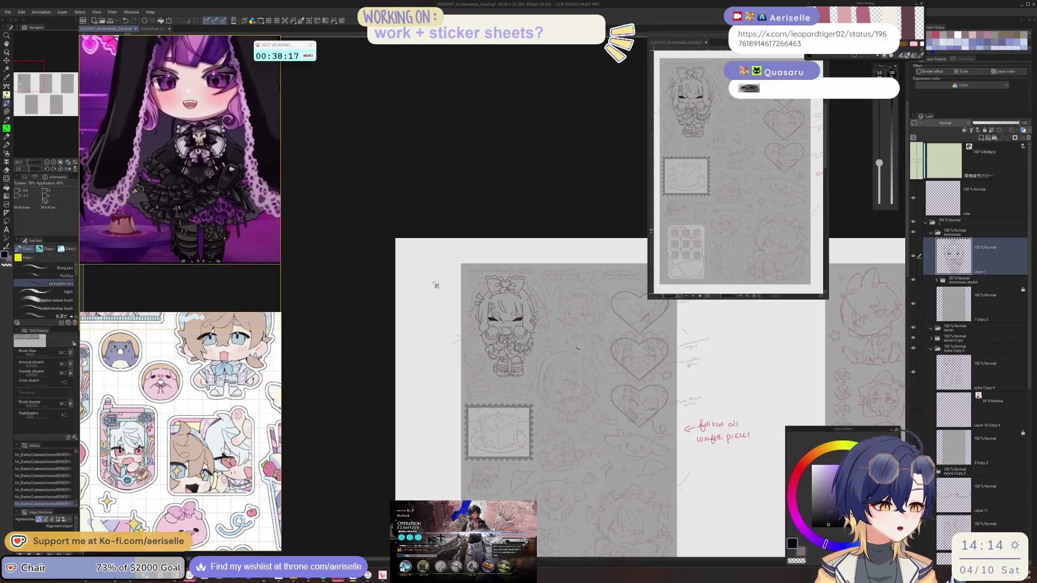
{"action": "scroll", "coordinate": [437, 286], "scroll_direction": "up", "scroll_amount": 5}
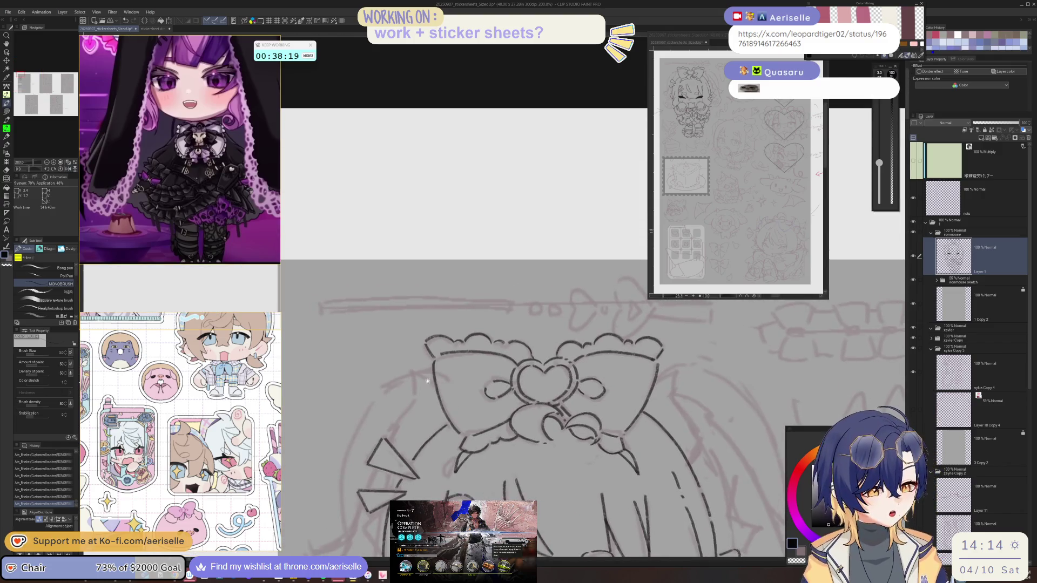
{"action": "mouse_move", "coordinate": [429, 370]}
{"action": "left_mouse_down"}
{"action": "mouse_move", "coordinate": [442, 378]}
{"action": "mouse_move", "coordinate": [432, 392]}
{"action": "mouse_move", "coordinate": [489, 330]}
{"action": "mouse_move", "coordinate": [471, 355]}
{"action": "left_mouse_up"}
{"action": "key", "text": "ctrl+z"}
{"action": "scroll", "coordinate": [448, 354], "scroll_direction": "down", "scroll_amount": 2}
{"action": "scroll", "coordinate": [459, 375], "scroll_direction": "up", "scroll_amount": 2}
{"action": "scroll", "coordinate": [458, 374], "scroll_direction": "down", "scroll_amount": 2}
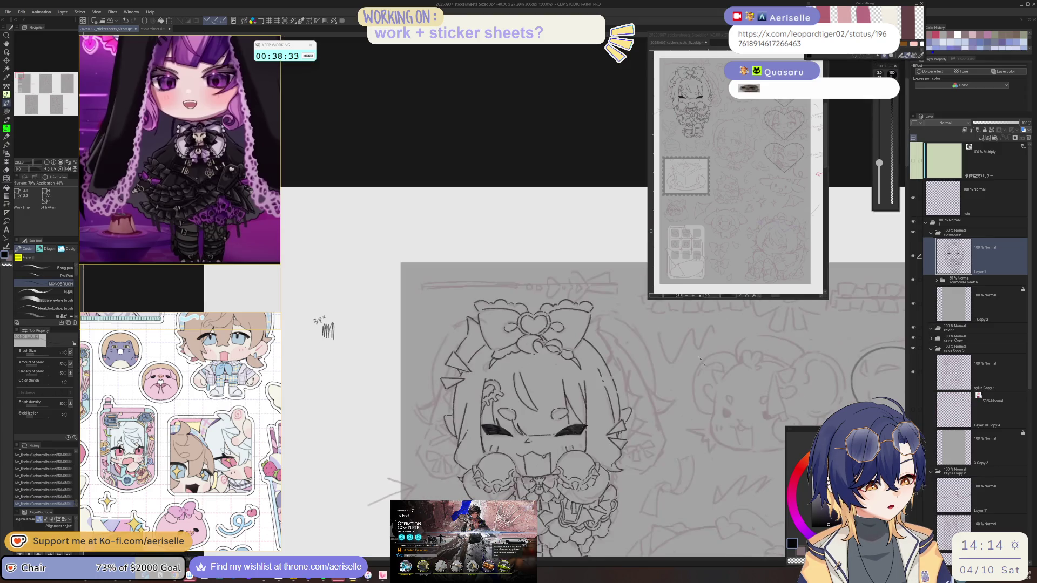
{"action": "scroll", "coordinate": [431, 354], "scroll_direction": "up", "scroll_amount": 2}
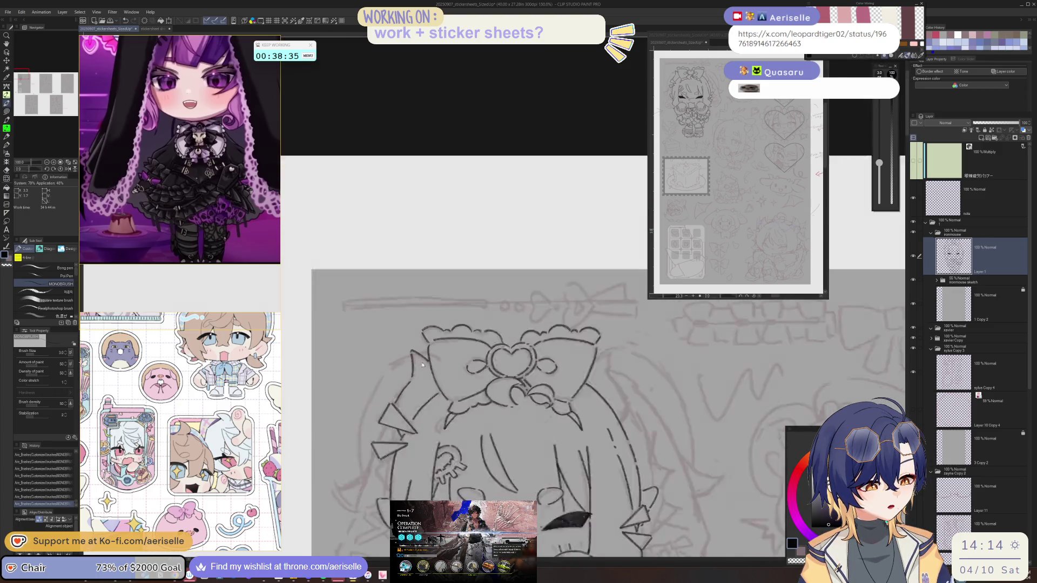
{"action": "key", "text": "m"}
{"action": "left_click_drag", "start_coordinate": [432, 357], "coordinate": [423, 394]}
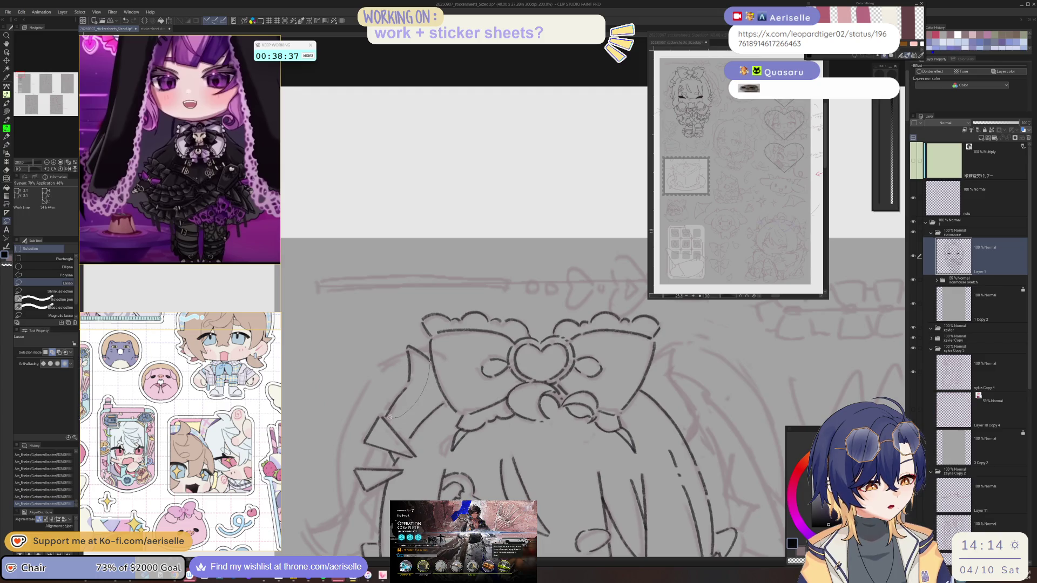
Finish the lasso selection around the triangular left hair point.
{"action": "left_click_drag", "start_coordinate": [387, 347], "coordinate": [429, 356]}
{"action": "scroll", "coordinate": [431, 360], "scroll_direction": "up", "scroll_amount": 2}
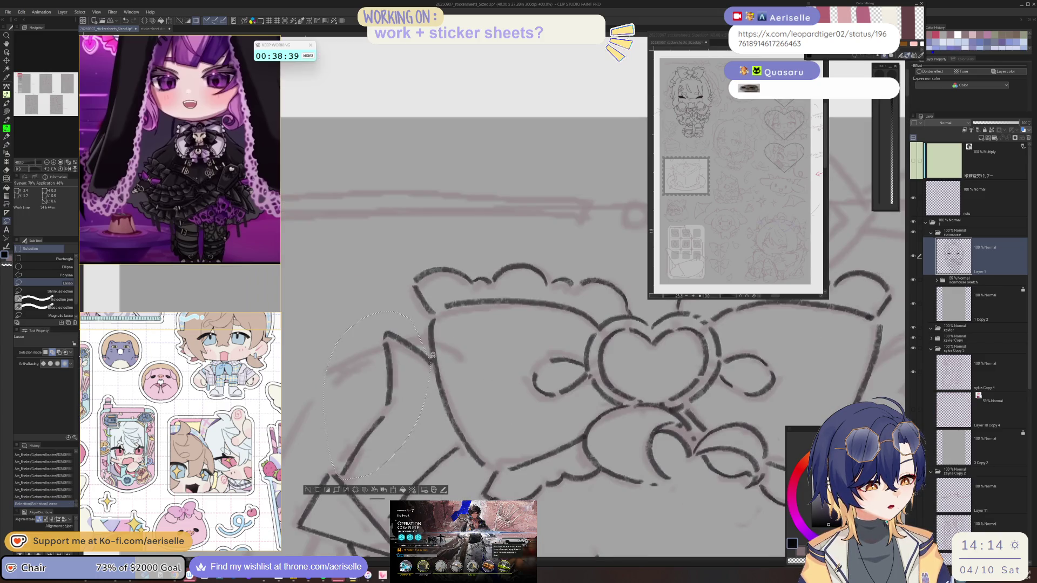
{"action": "scroll", "coordinate": [445, 339], "scroll_direction": "down", "scroll_amount": 2}
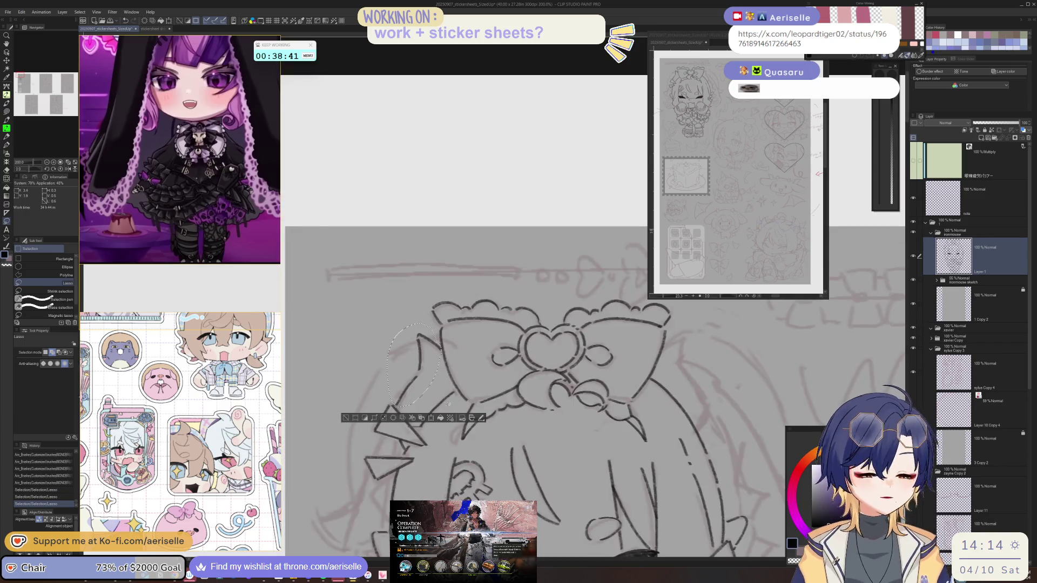
{"action": "left_click_drag", "start_coordinate": [473, 406], "coordinate": [479, 363]}
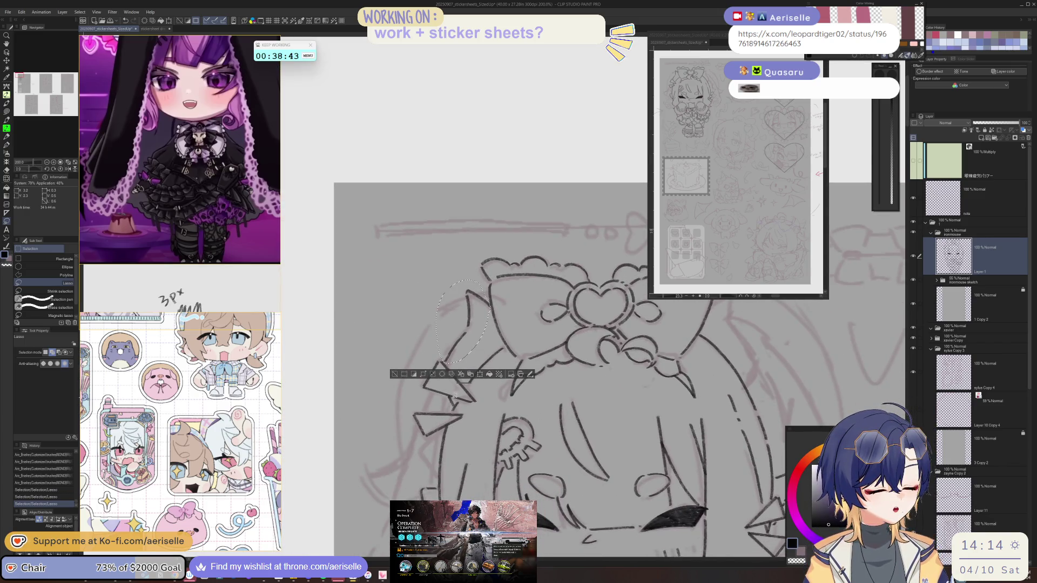
{"action": "scroll", "coordinate": [456, 395], "scroll_direction": "up", "scroll_amount": 4}
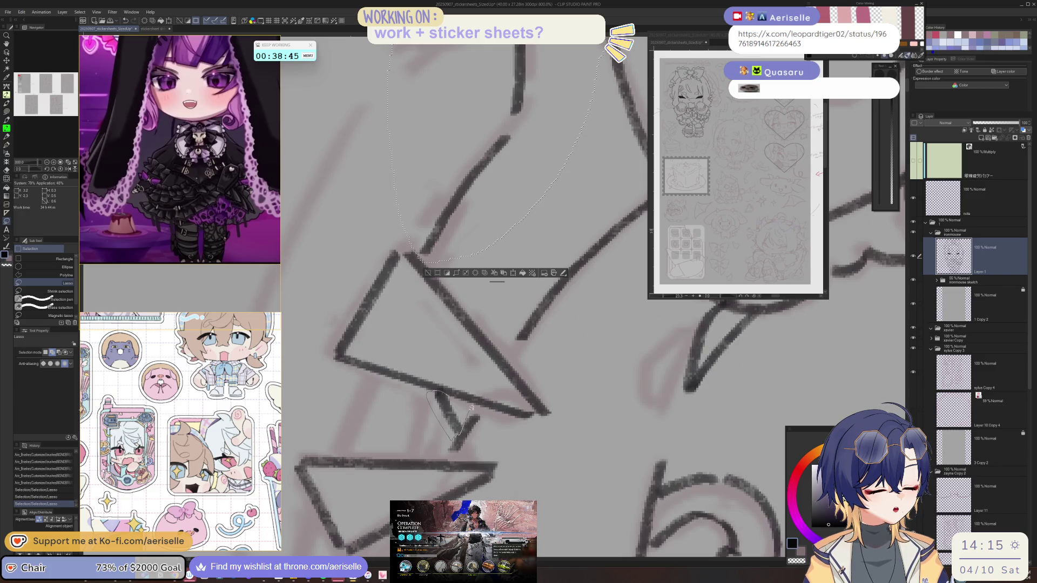
{"action": "scroll", "coordinate": [455, 437], "scroll_direction": "down", "scroll_amount": 5}
Copy and paste the hair point, flip it horizontally, and move it to the head's right side.
{"action": "key", "text": "ctrl+c"}
{"action": "key", "text": "ctrl+v"}
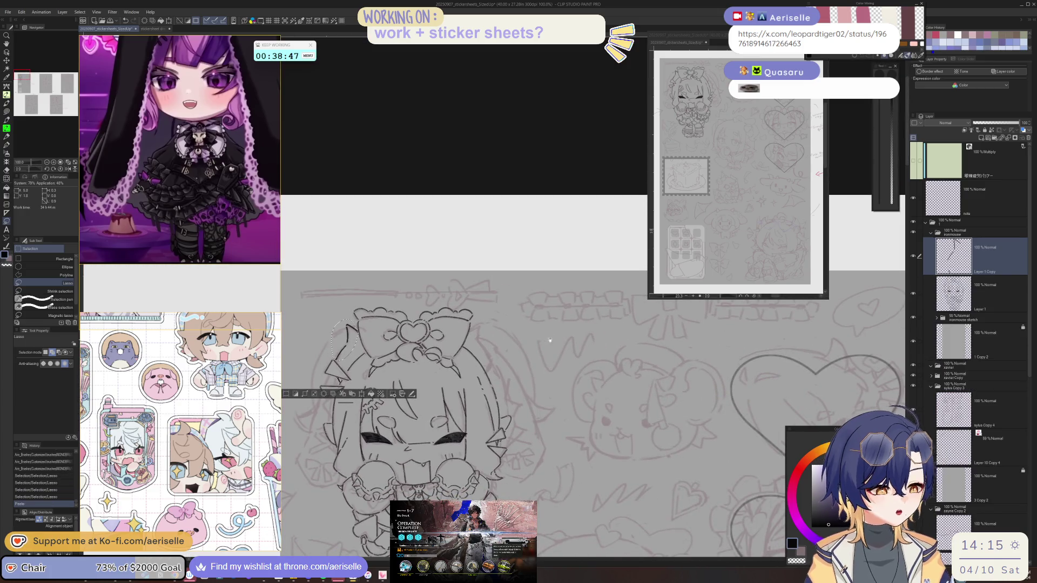
{"action": "key", "text": "ctrl+t"}
{"action": "left_click_drag", "start_coordinate": [352, 369], "coordinate": [487, 370]}
{"action": "left_click", "coordinate": [468, 393]}
{"action": "key", "text": "ctrl+d"}
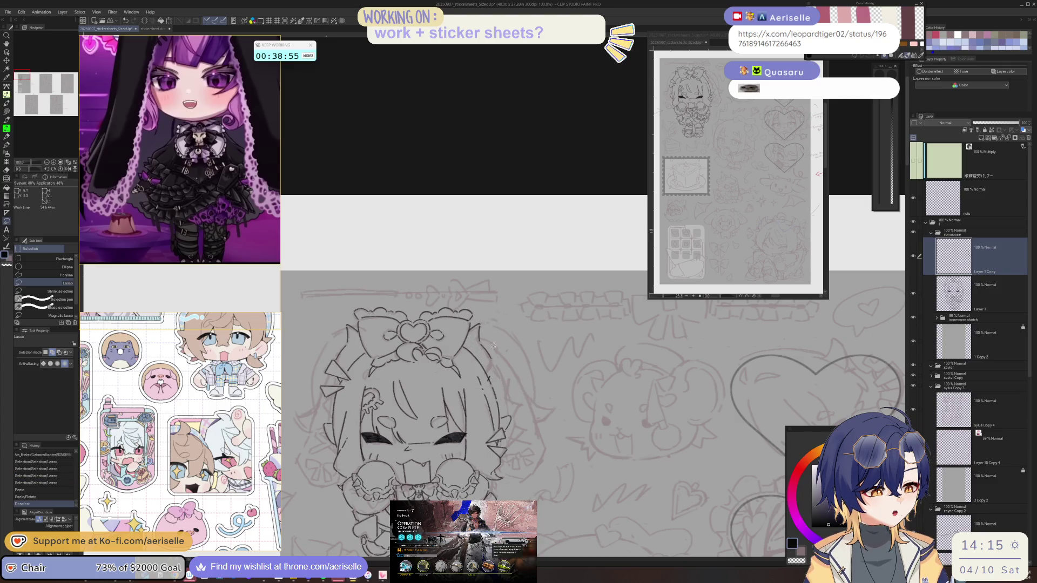
Ink a joining stroke on the copy, clean the overlap, and merge it into the lineart layer.
{"action": "scroll", "coordinate": [495, 344], "scroll_direction": "up", "scroll_amount": 1}
{"action": "key", "text": "p"}
{"action": "mouse_move", "coordinate": [494, 379]}
{"action": "left_mouse_down"}
{"action": "mouse_move", "coordinate": [486, 402]}
{"action": "mouse_move", "coordinate": [610, 403]}
{"action": "left_mouse_up"}
{"action": "key", "text": "e"}
{"action": "key", "text": "ctrl+e"}
{"action": "scroll", "coordinate": [610, 402], "scroll_direction": "up", "scroll_amount": 3}
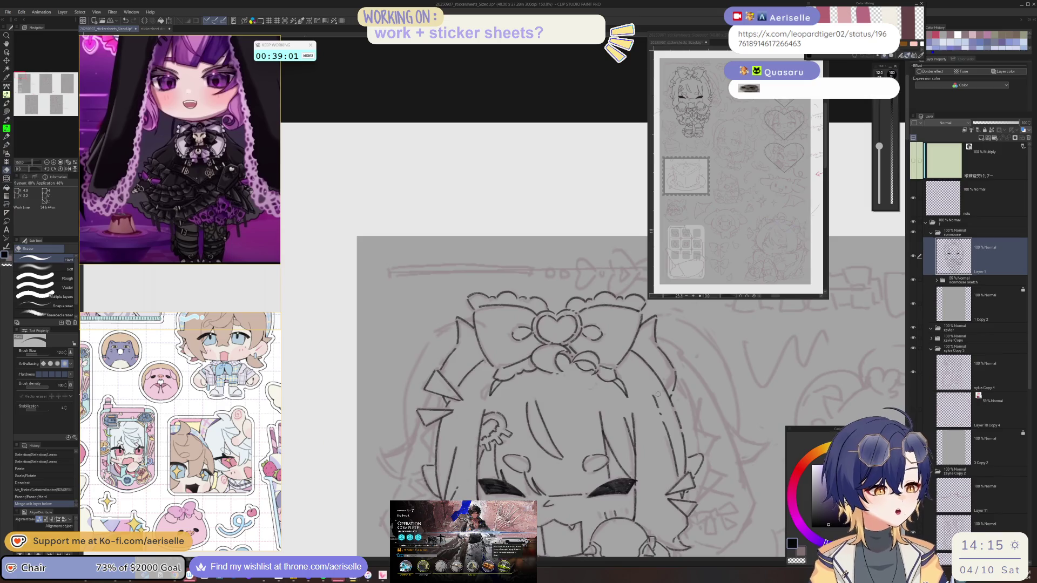
Ink several short lines on the chibi's face with the MONOBRUSH pen.
{"action": "key", "text": "p"}
{"action": "left_click_drag", "start_coordinate": [492, 335], "coordinate": [465, 366]}
{"action": "scroll", "coordinate": [479, 345], "scroll_direction": "down", "scroll_amount": 2}
{"action": "mouse_move", "coordinate": [466, 366]}
{"action": "left_mouse_down"}
{"action": "mouse_move", "coordinate": [432, 319]}
{"action": "mouse_move", "coordinate": [420, 381]}
{"action": "mouse_move", "coordinate": [428, 451]}
{"action": "left_mouse_up"}
{"action": "key", "text": "minus"}
Ink short cheek strokes, undo the last two, and reset the view to the whole sheet.
{"action": "key", "text": "minus"}
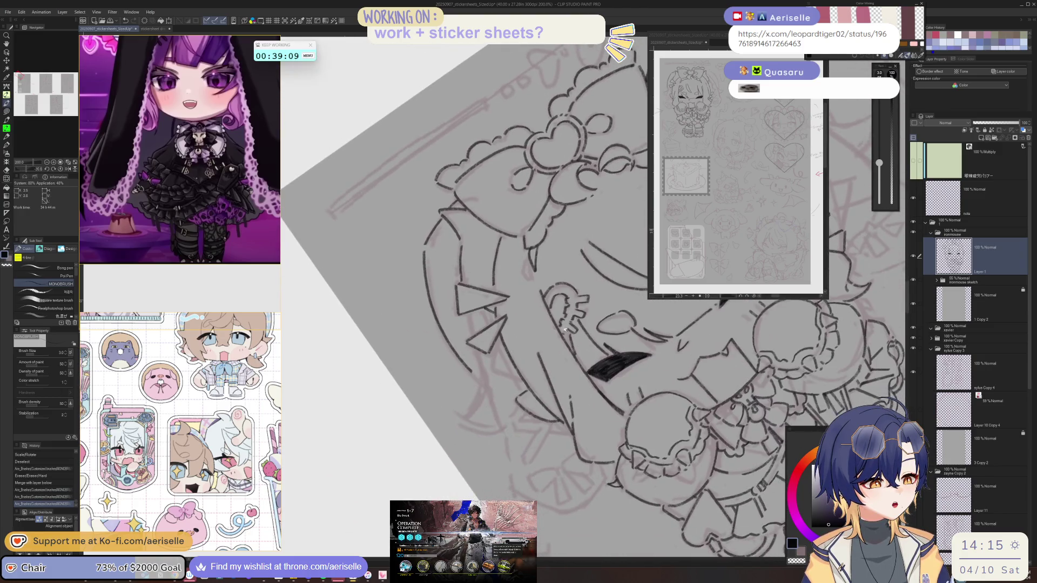
{"action": "left_click_drag", "start_coordinate": [476, 375], "coordinate": [487, 394]}
{"action": "key", "text": "minus"}
{"action": "key", "text": "minus"}
{"action": "key", "text": "minus"}
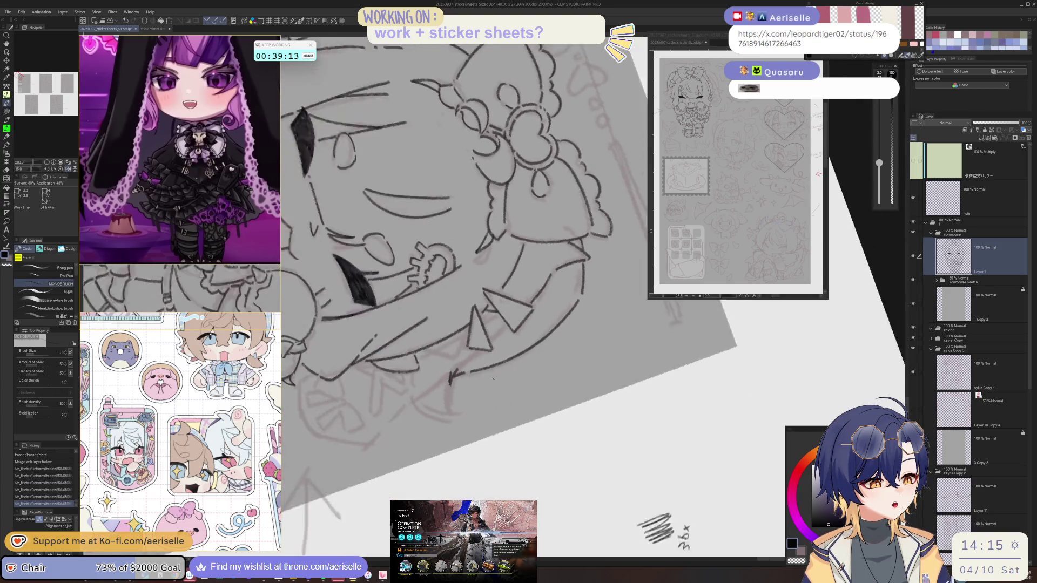
{"action": "mouse_move", "coordinate": [389, 376]}
{"action": "left_mouse_down"}
{"action": "mouse_move", "coordinate": [405, 406]}
{"action": "mouse_move", "coordinate": [422, 400]}
{"action": "mouse_move", "coordinate": [358, 394]}
{"action": "mouse_move", "coordinate": [331, 270]}
{"action": "mouse_move", "coordinate": [387, 169]}
{"action": "mouse_move", "coordinate": [479, 131]}
{"action": "mouse_move", "coordinate": [507, 132]}
{"action": "mouse_move", "coordinate": [540, 203]}
{"action": "mouse_move", "coordinate": [417, 316]}
{"action": "left_mouse_up"}
{"action": "key", "text": "ctrl+z"}
{"action": "key", "text": "ctrl+z"}
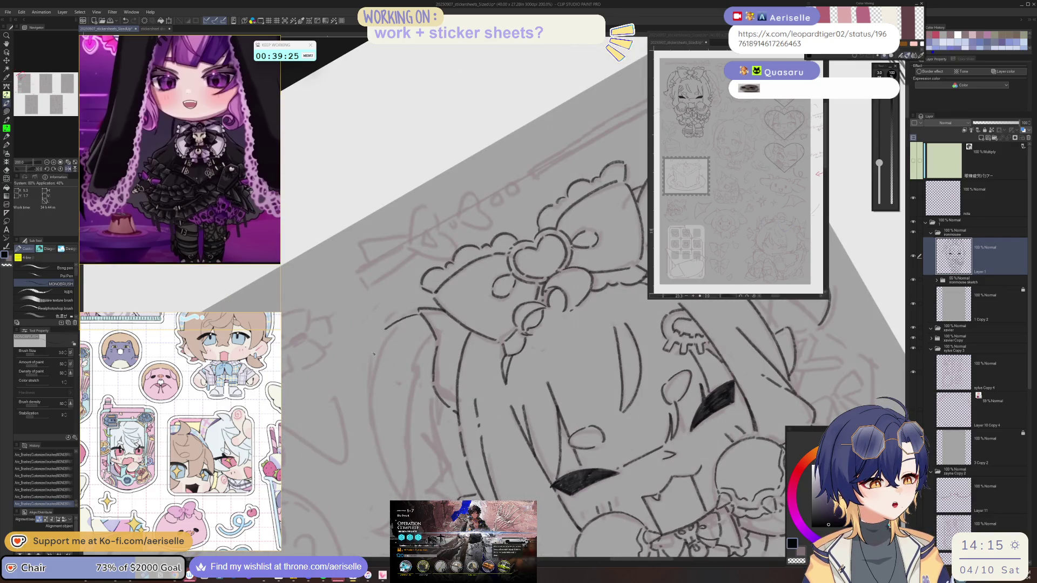
{"action": "mouse_move", "coordinate": [394, 481]}
{"action": "left_mouse_down"}
{"action": "mouse_move", "coordinate": [393, 463]}
{"action": "mouse_move", "coordinate": [501, 383]}
{"action": "mouse_move", "coordinate": [449, 374]}
{"action": "left_mouse_up"}
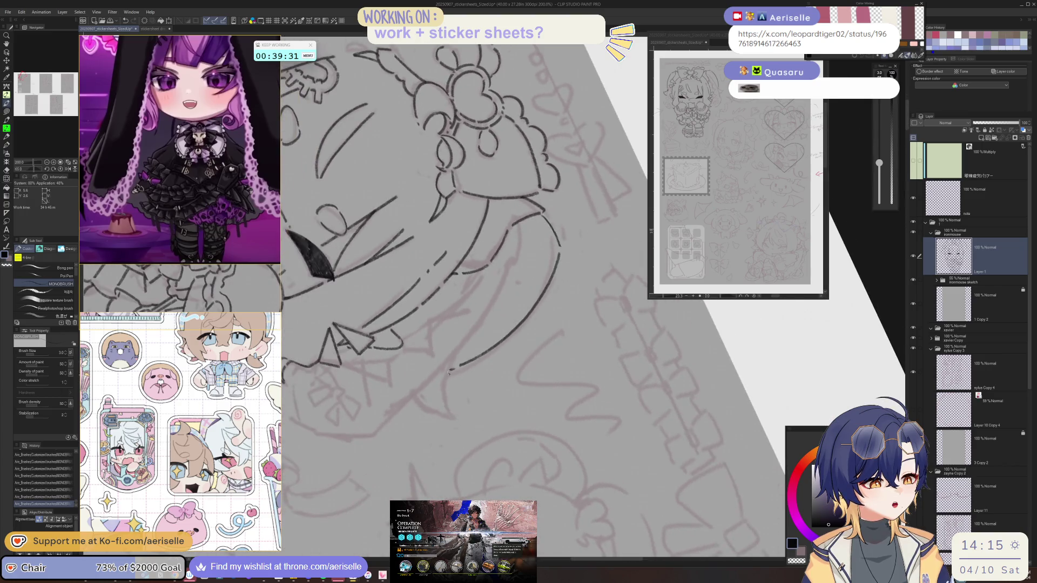
{"action": "left_click_drag", "start_coordinate": [449, 417], "coordinate": [379, 350]}
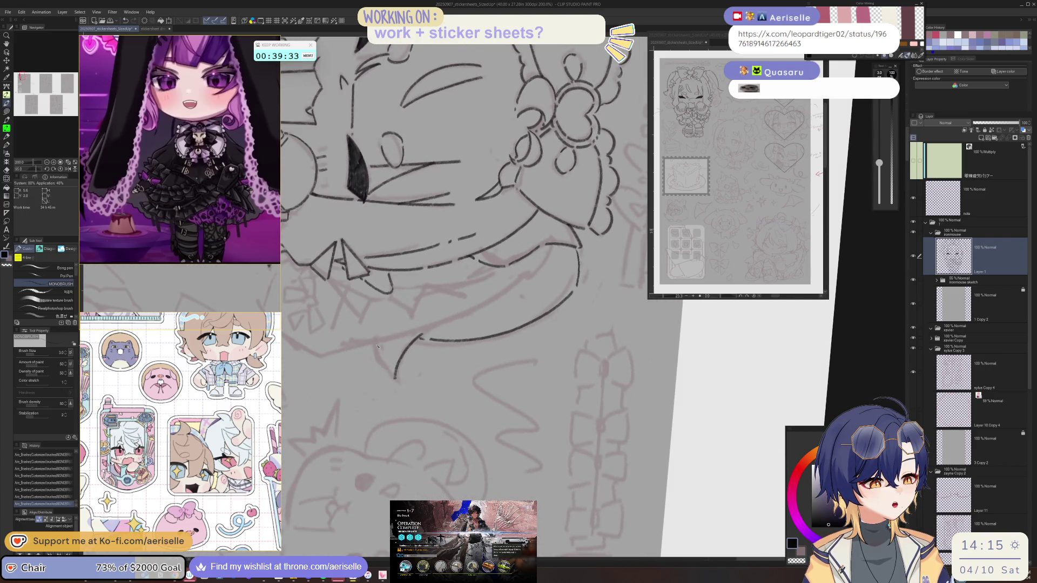
{"action": "key", "text": "ctrl+0"}
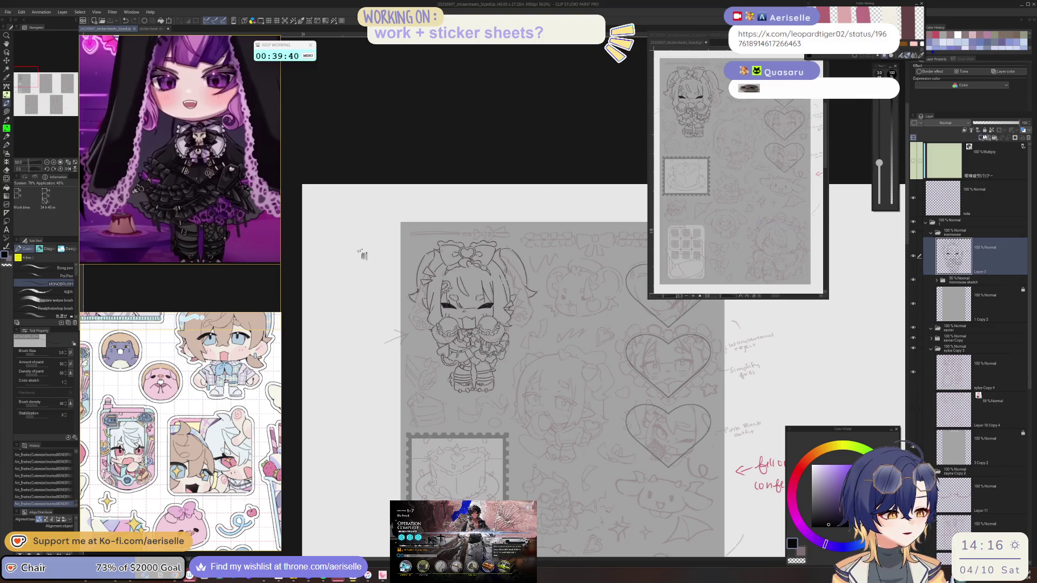
{"action": "key", "text": "ctrl+shift+n"}
{"action": "scroll", "coordinate": [371, 271], "scroll_direction": "up", "scroll_amount": 5}
{"action": "left_click_drag", "start_coordinate": [468, 336], "coordinate": [446, 397]}
{"action": "key", "text": "ctrl+z"}
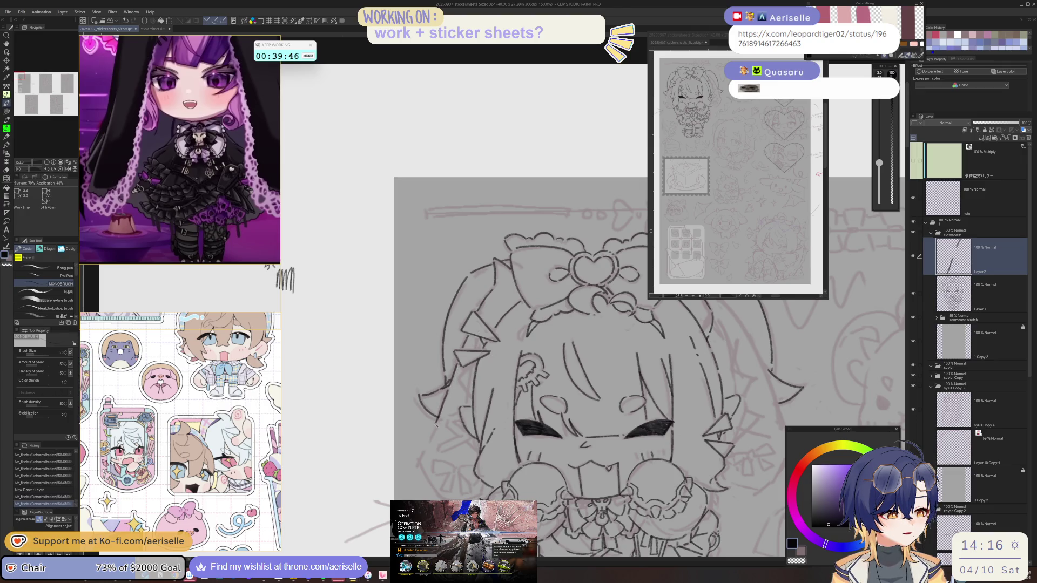
{"action": "mouse_move", "coordinate": [433, 486]}
{"action": "left_mouse_down"}
{"action": "mouse_move", "coordinate": [347, 455]}
{"action": "mouse_move", "coordinate": [394, 421]}
{"action": "mouse_move", "coordinate": [500, 383]}
{"action": "left_mouse_up"}
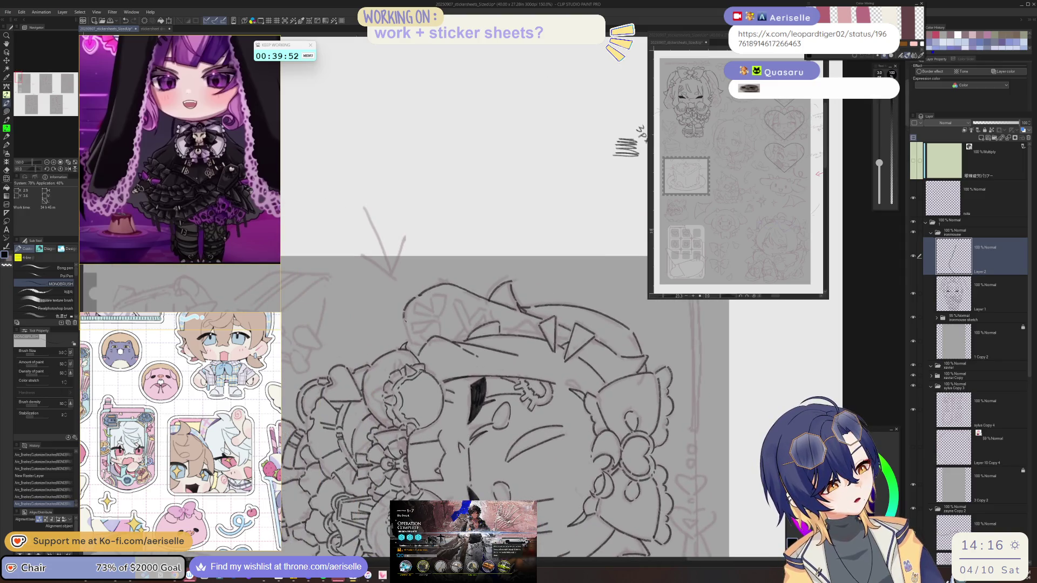
{"action": "mouse_move", "coordinate": [410, 340]}
{"action": "left_mouse_down"}
{"action": "mouse_move", "coordinate": [525, 381]}
{"action": "mouse_move", "coordinate": [478, 378]}
{"action": "mouse_move", "coordinate": [476, 416]}
{"action": "mouse_move", "coordinate": [500, 435]}
{"action": "mouse_move", "coordinate": [475, 375]}
{"action": "left_mouse_up"}
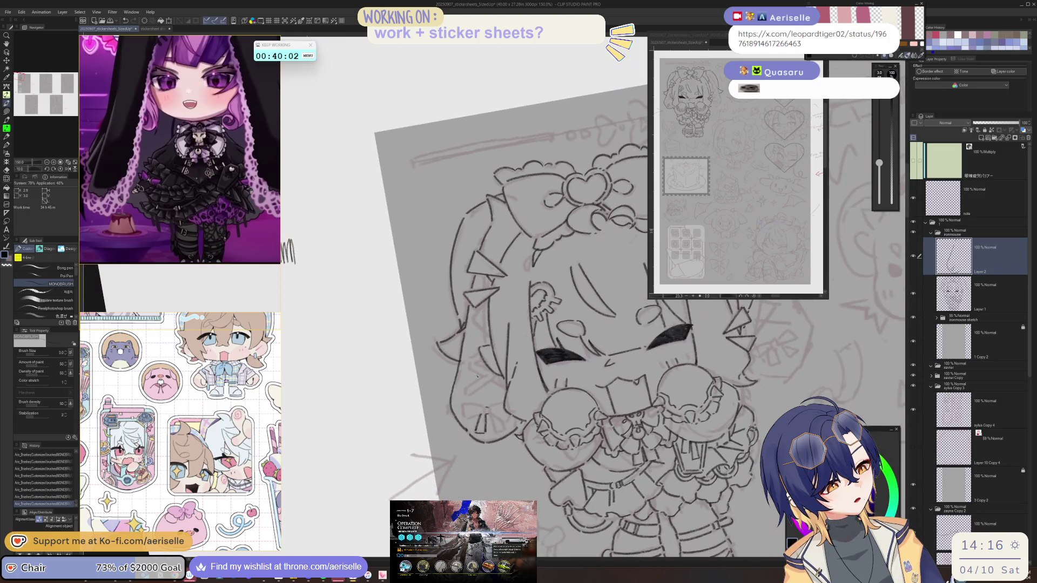
{"action": "left_click_drag", "start_coordinate": [502, 425], "coordinate": [592, 388]}
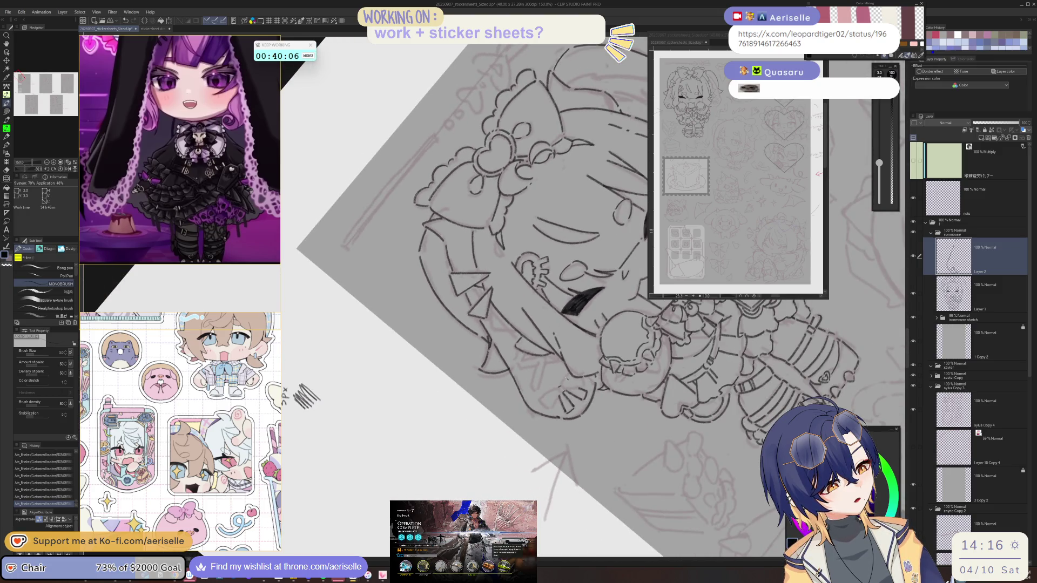
{"action": "mouse_move", "coordinate": [584, 389]}
{"action": "left_mouse_down"}
{"action": "mouse_move", "coordinate": [620, 300]}
{"action": "mouse_move", "coordinate": [592, 360]}
{"action": "mouse_move", "coordinate": [510, 412]}
{"action": "left_mouse_up"}
{"action": "mouse_move", "coordinate": [509, 410]}
{"action": "left_mouse_down"}
{"action": "mouse_move", "coordinate": [589, 356]}
{"action": "mouse_move", "coordinate": [475, 411]}
{"action": "left_mouse_up"}
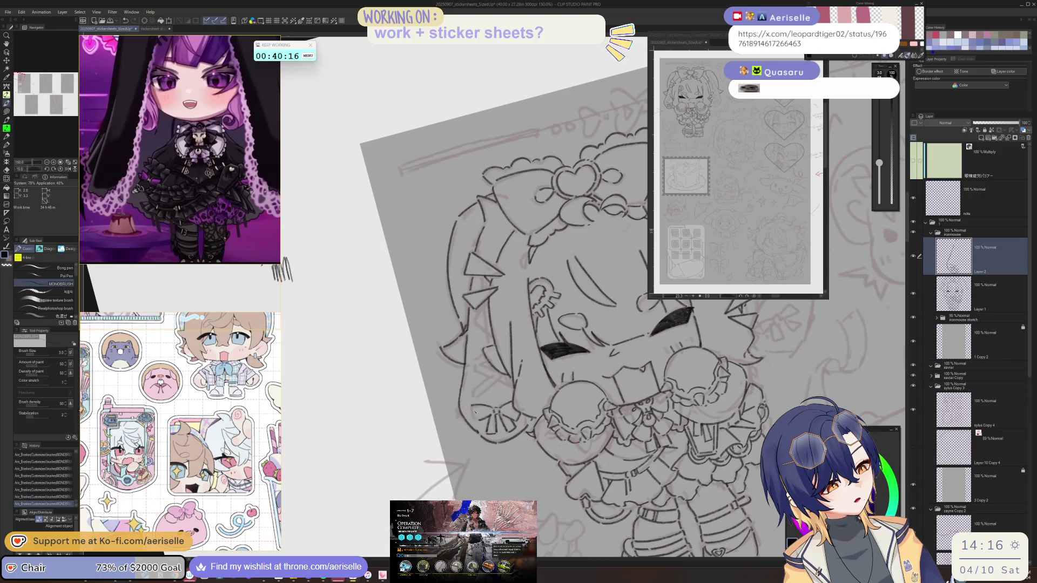
{"action": "key", "text": "ctrl+alt+0"}
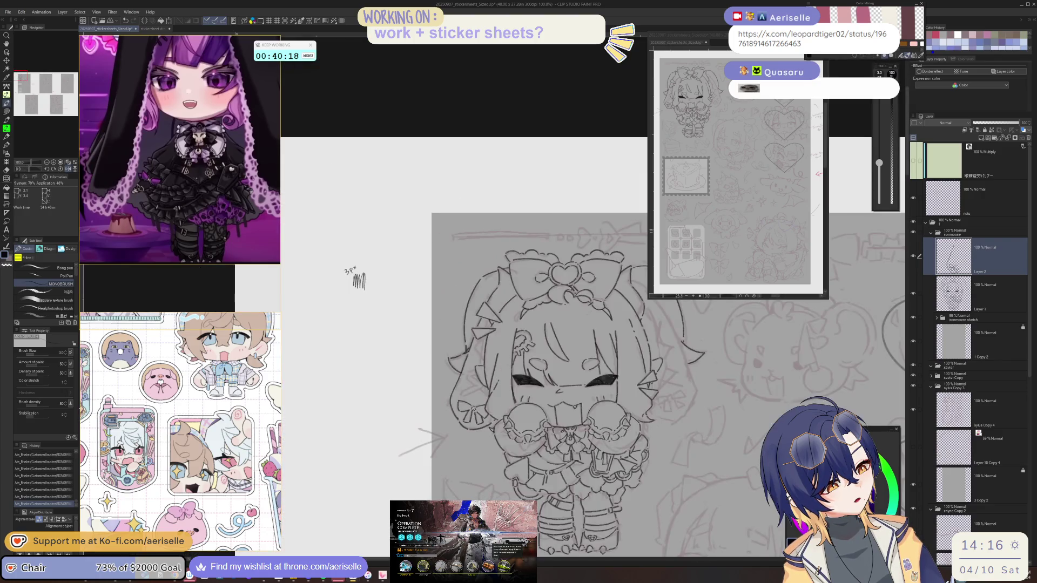
{"action": "left_click_drag", "start_coordinate": [540, 378], "coordinate": [519, 392]}
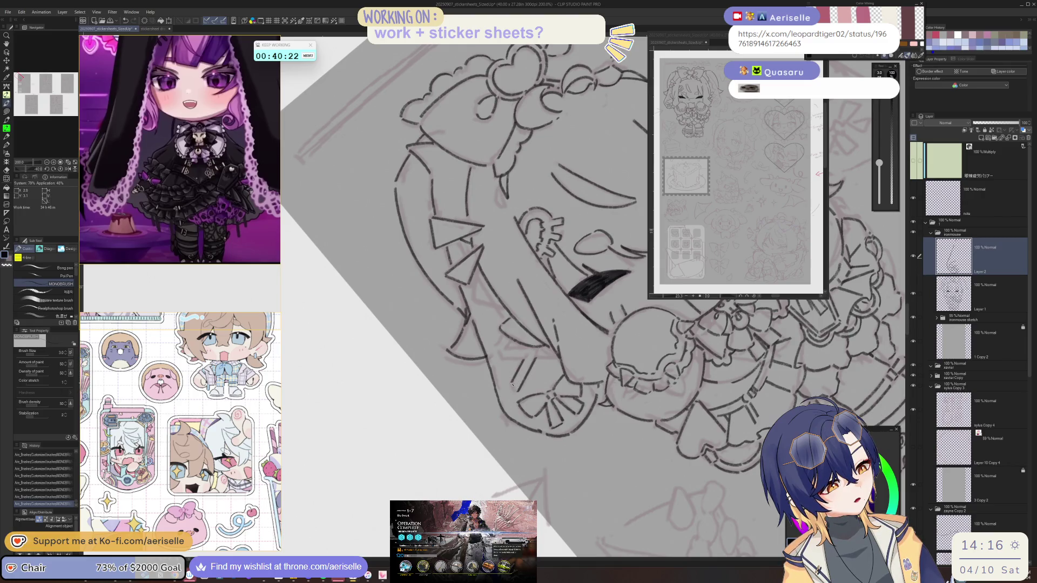
{"action": "left_click_drag", "start_coordinate": [556, 342], "coordinate": [454, 345]}
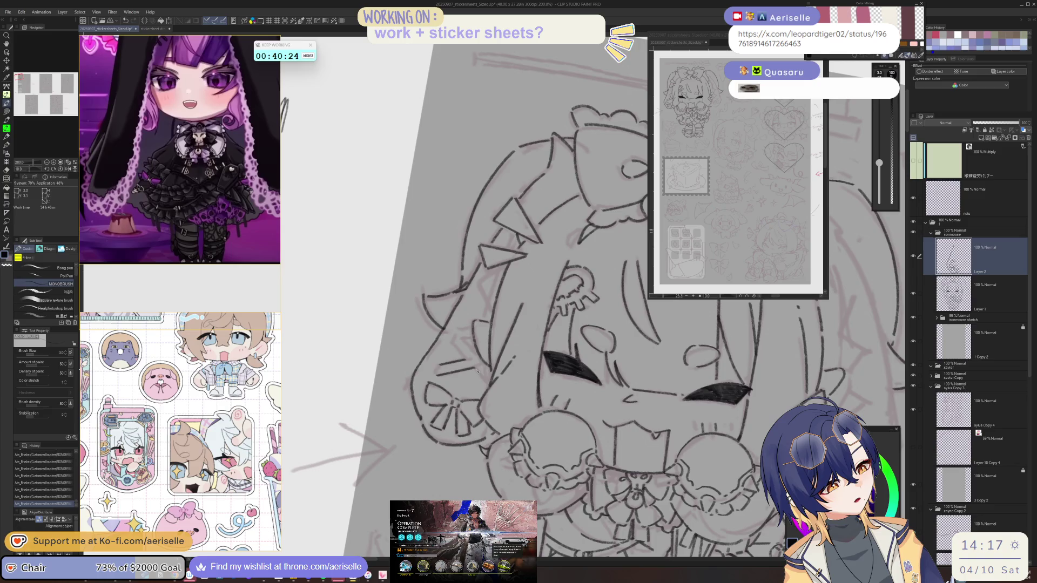
{"action": "mouse_move", "coordinate": [454, 345]}
{"action": "left_mouse_down"}
{"action": "mouse_move", "coordinate": [494, 344]}
{"action": "mouse_move", "coordinate": [499, 330]}
{"action": "left_mouse_up"}
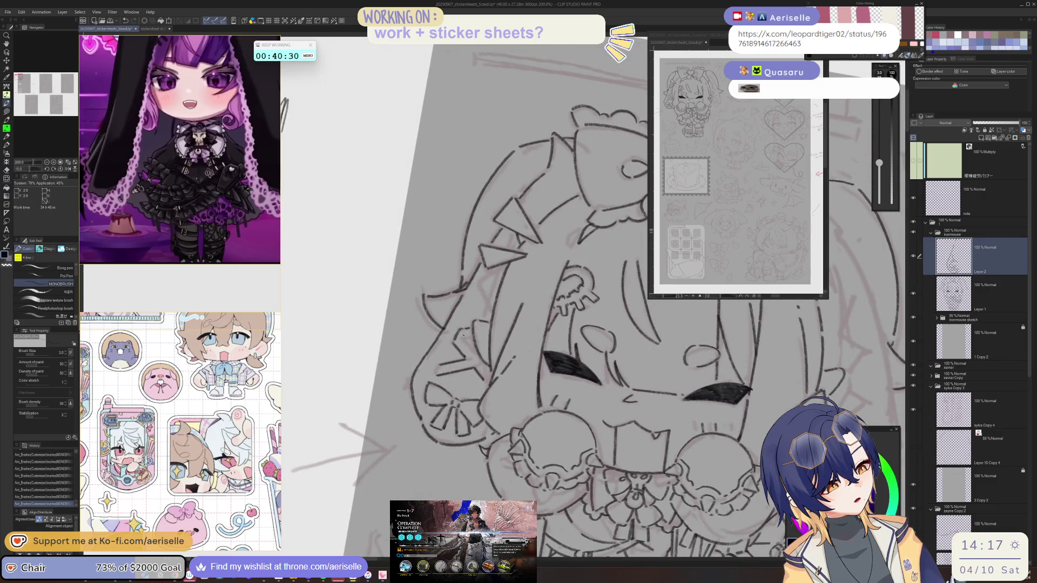
{"action": "key", "text": "ctrl+z"}
{"action": "key", "text": "ctrl+z"}
{"action": "key", "text": "ctrl+z"}
{"action": "key", "text": "ctrl+z"}
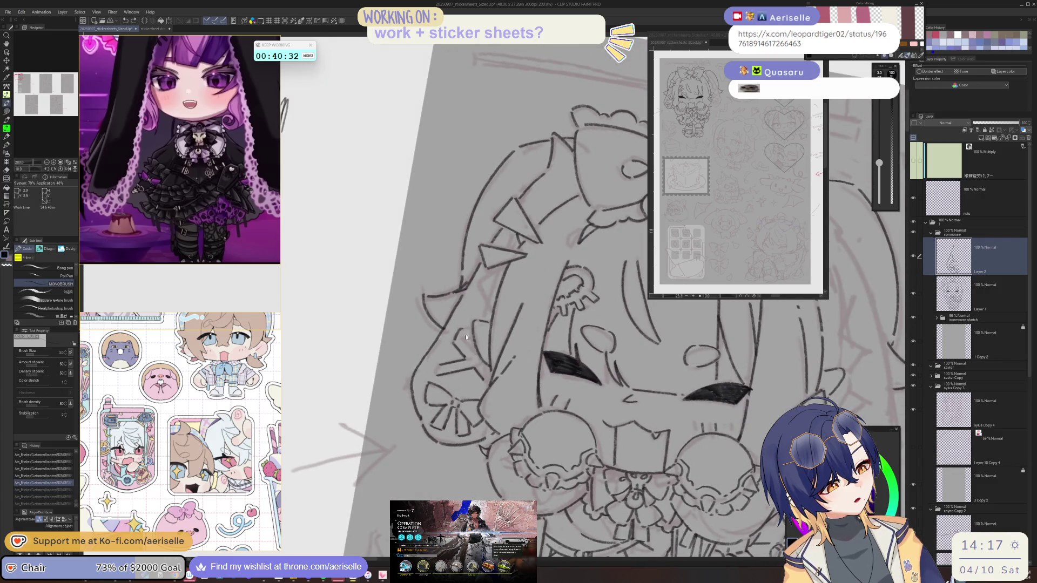
{"action": "key", "text": "ctrl+y"}
{"action": "key", "text": "ctrl+y"}
{"action": "key", "text": "ctrl+y"}
{"action": "left_click_drag", "start_coordinate": [458, 335], "coordinate": [510, 339]}
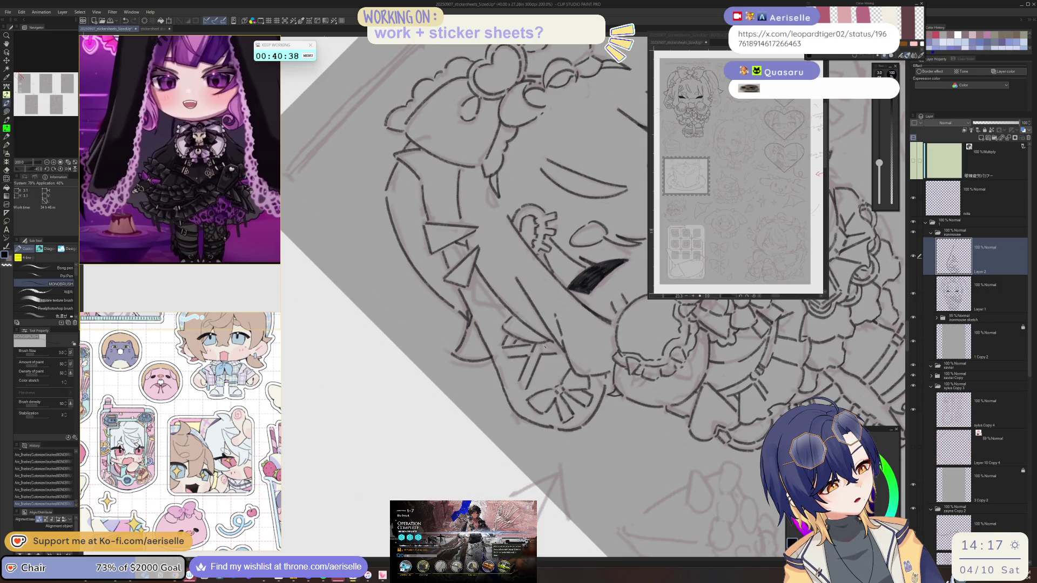
{"action": "left_click_drag", "start_coordinate": [544, 347], "coordinate": [476, 297]}
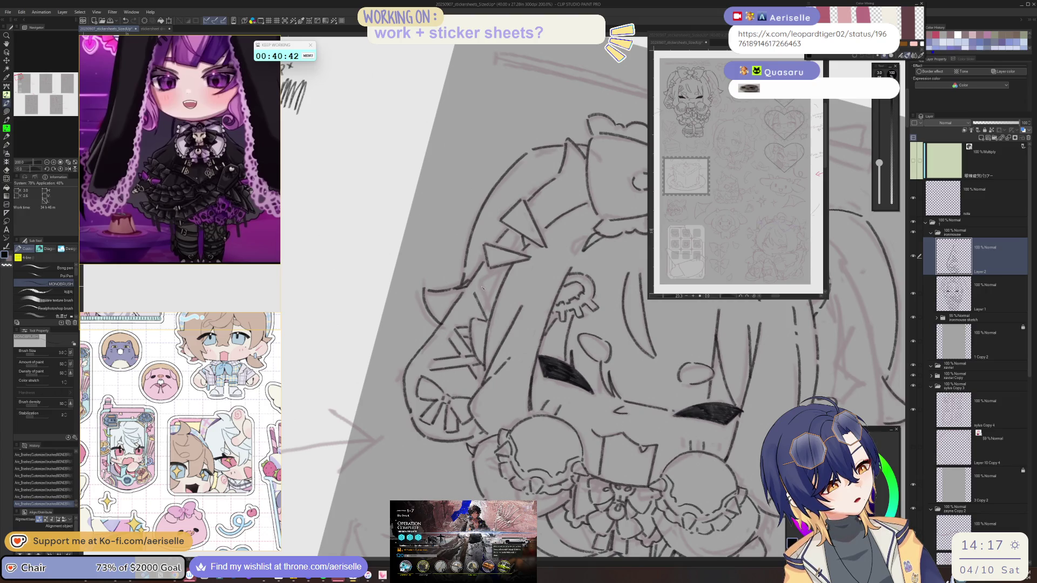
{"action": "left_click_drag", "start_coordinate": [488, 273], "coordinate": [485, 285]}
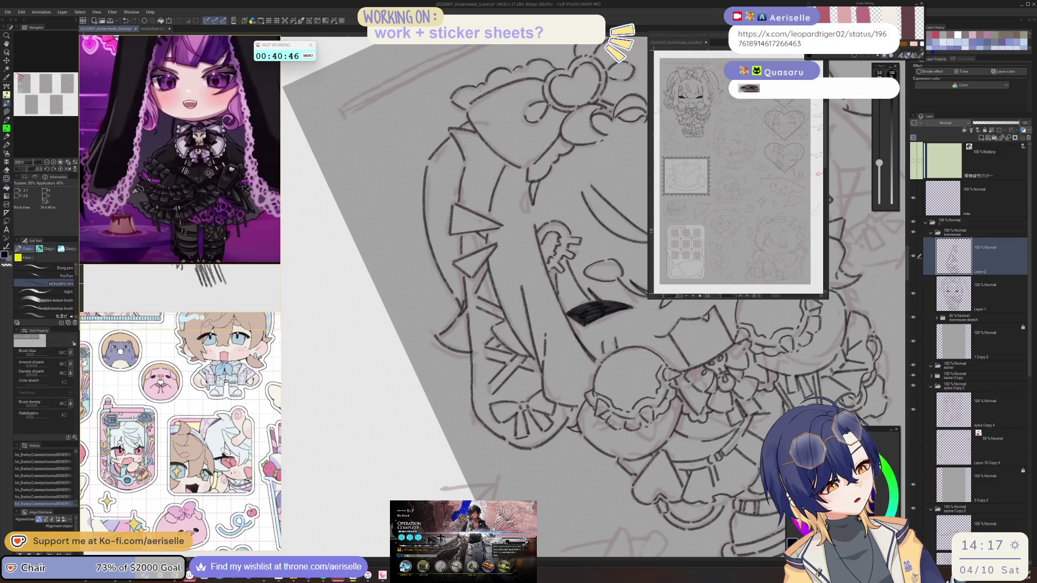
{"action": "left_click_drag", "start_coordinate": [491, 284], "coordinate": [478, 292]}
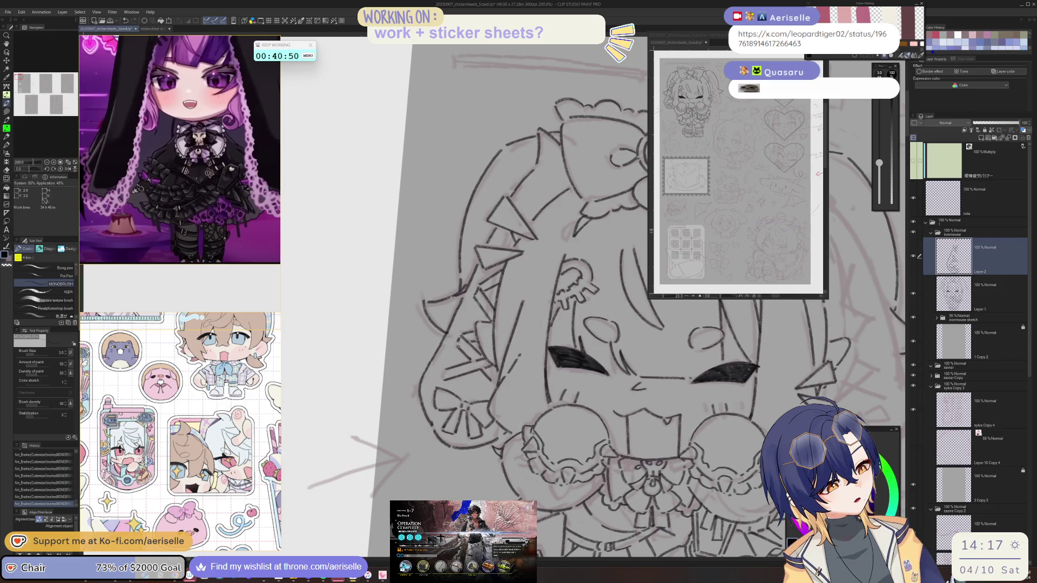
{"action": "scroll", "coordinate": [454, 356], "scroll_direction": "down", "scroll_amount": 6}
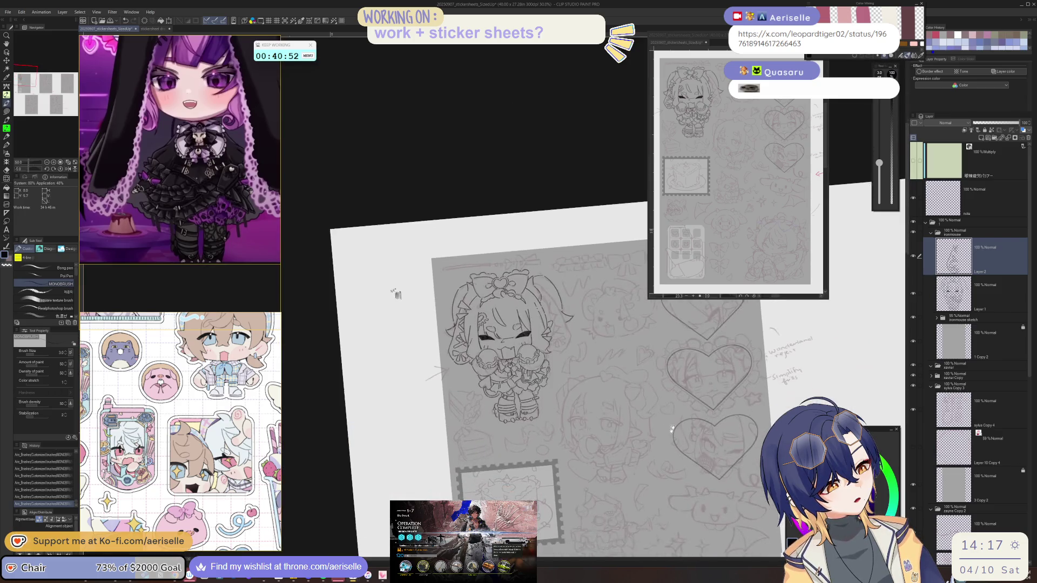
Undo the stray stroke, paste the lineart as Layer 2 Copy, and nudge it into place.
{"action": "key", "text": "ctrl+z"}
{"action": "key", "text": "ctrl+c"}
{"action": "key", "text": "ctrl+v"}
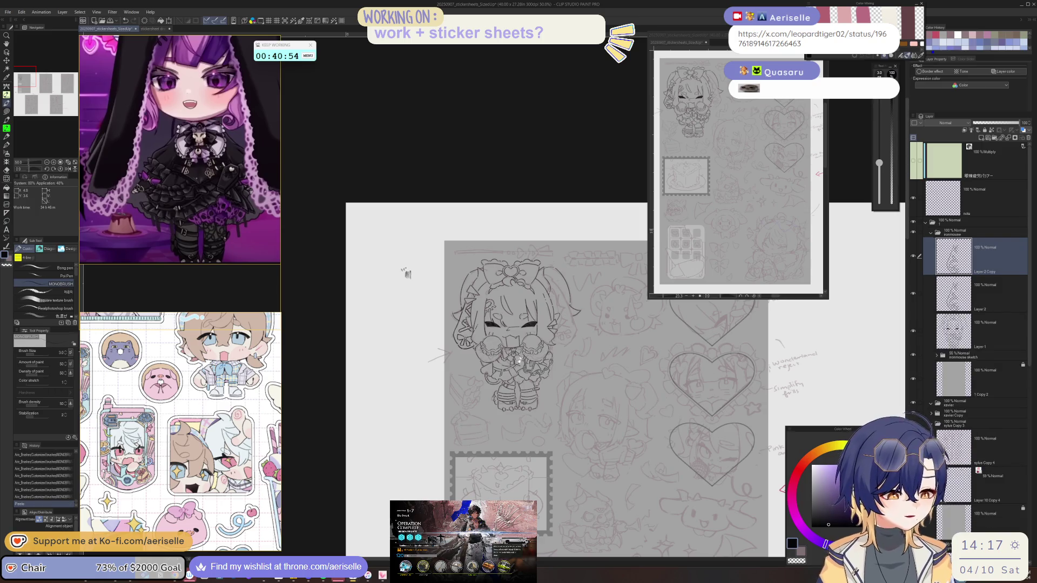
{"action": "key", "text": "k"}
{"action": "key", "text": "ctrl+t"}
{"action": "key", "text": "h"}
{"action": "key", "text": "r"}
{"action": "key", "text": "Escape"}
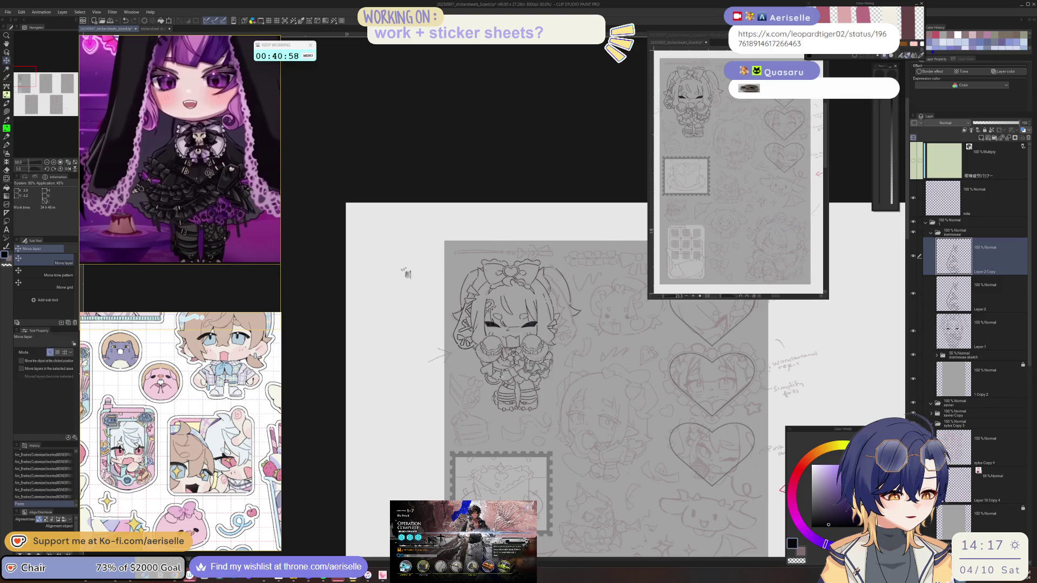
{"action": "key", "text": "ctrl+t"}
{"action": "key", "text": "Return"}
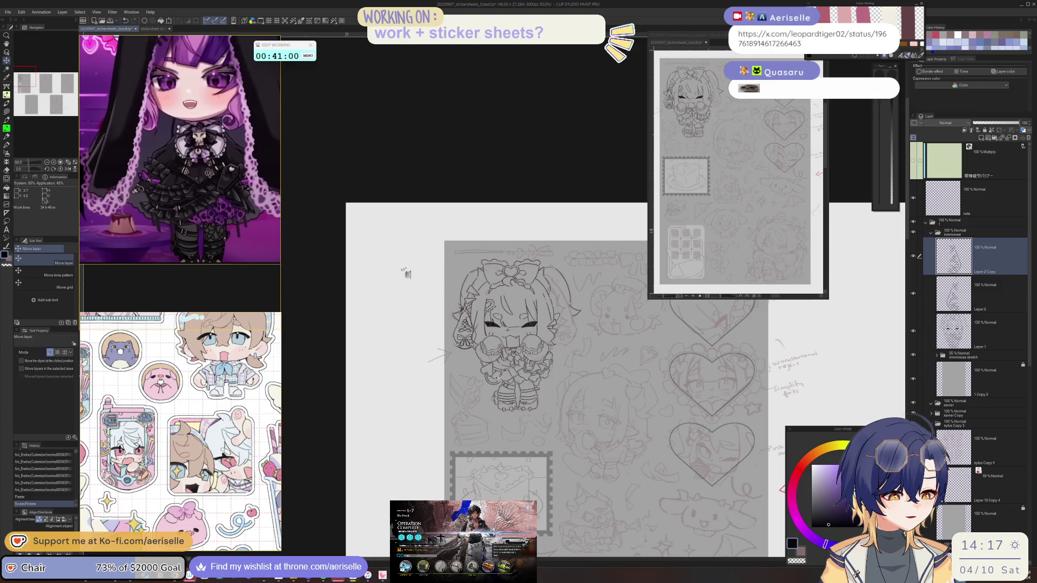
{"action": "left_click_drag", "start_coordinate": [591, 377], "coordinate": [598, 385]}
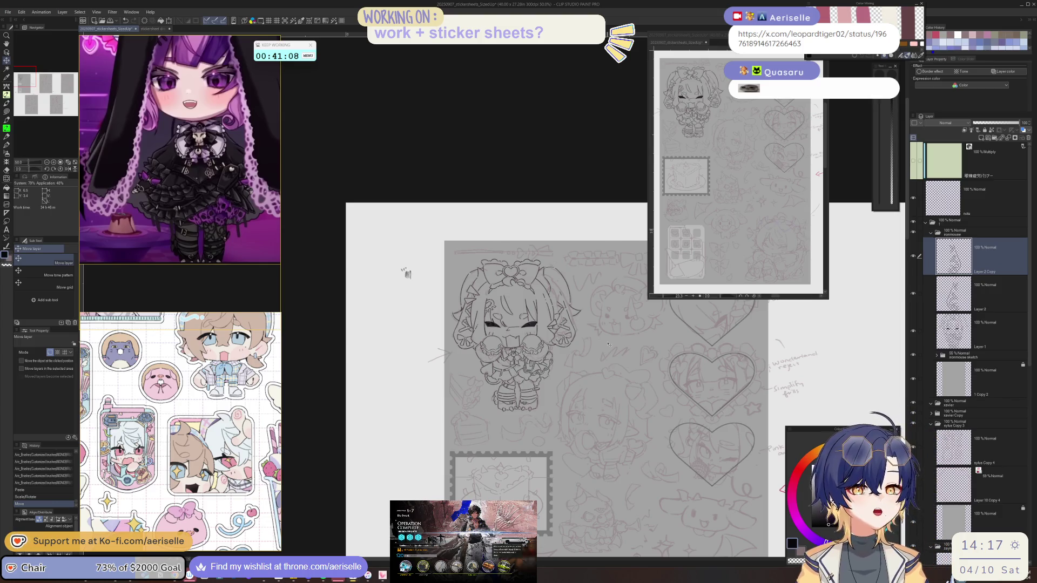
Add two small strokes beside the chibi's right hair.
{"action": "scroll", "coordinate": [554, 279], "scroll_direction": "up", "scroll_amount": 3}
{"action": "key", "text": "b"}
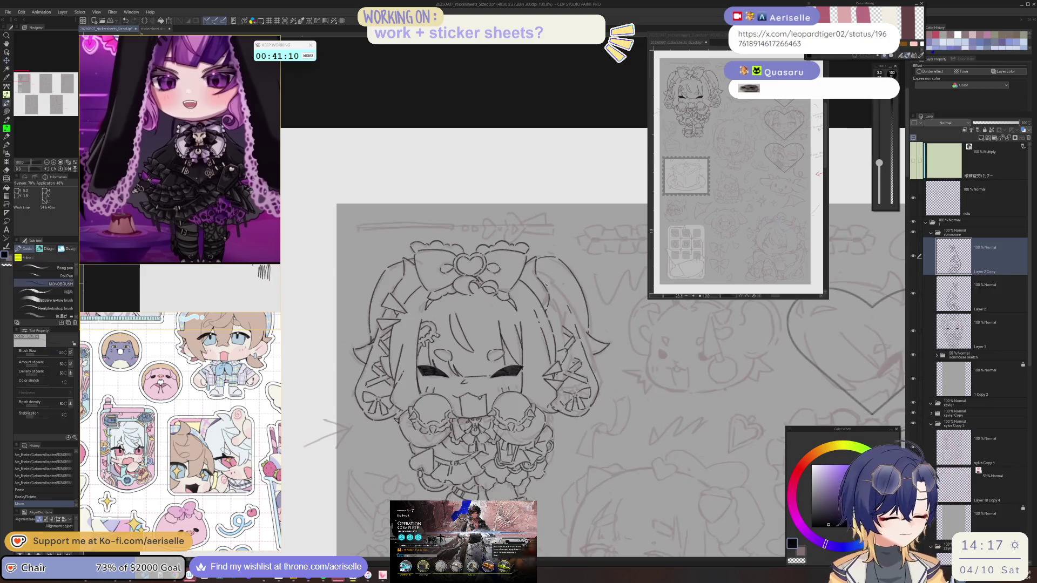
{"action": "left_click_drag", "start_coordinate": [546, 283], "coordinate": [558, 297]}
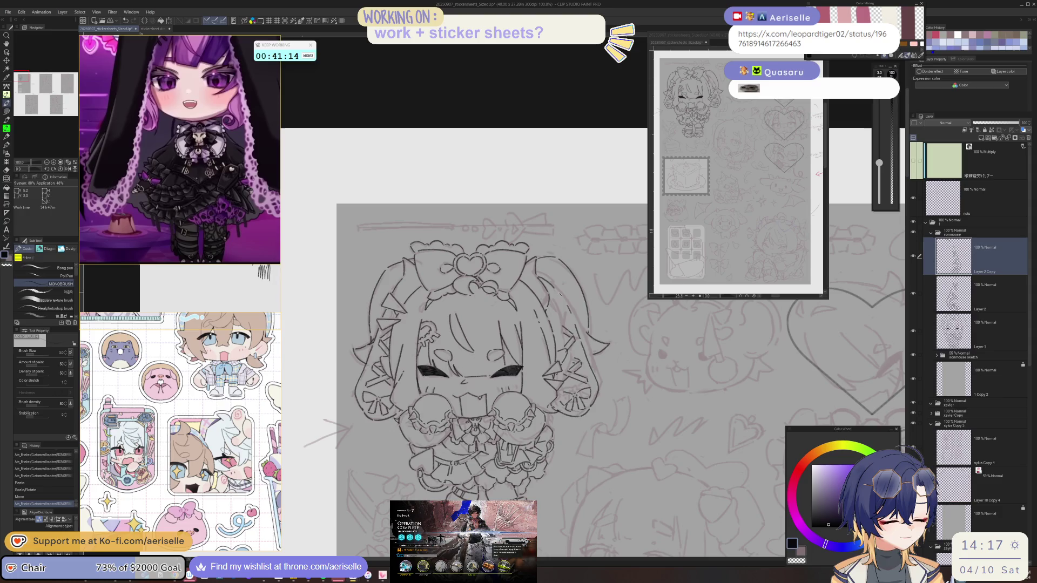
{"action": "left_click_drag", "start_coordinate": [565, 293], "coordinate": [565, 294]}
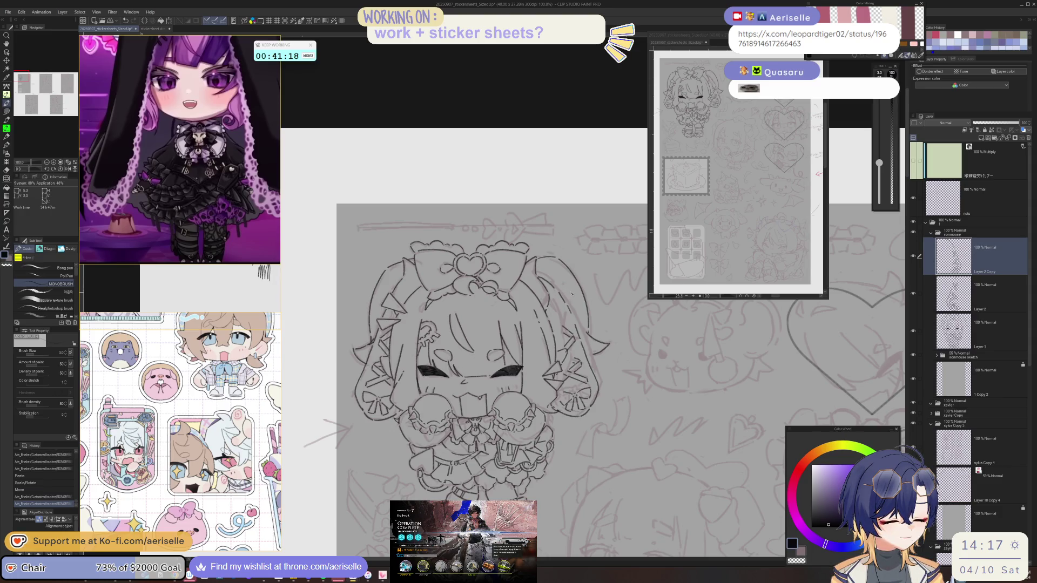
Toggle Layer 2 Copy off and on to compare its strokes.
{"action": "left_click", "coordinate": [913, 256]}
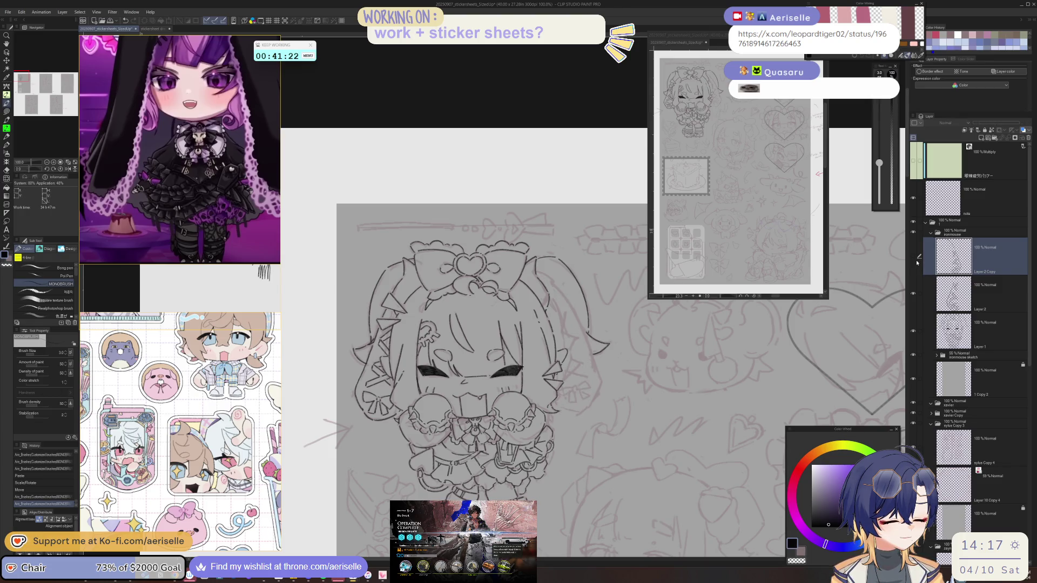
{"action": "left_click", "coordinate": [914, 257]}
{"action": "left_click", "coordinate": [913, 256]}
{"action": "left_click", "coordinate": [913, 256]}
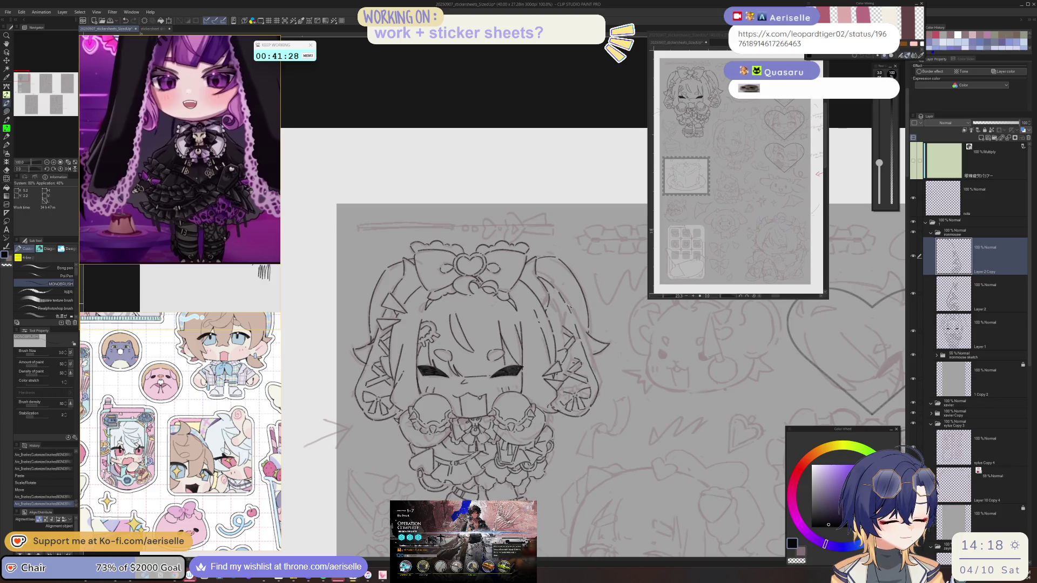
{"action": "key", "text": "e"}
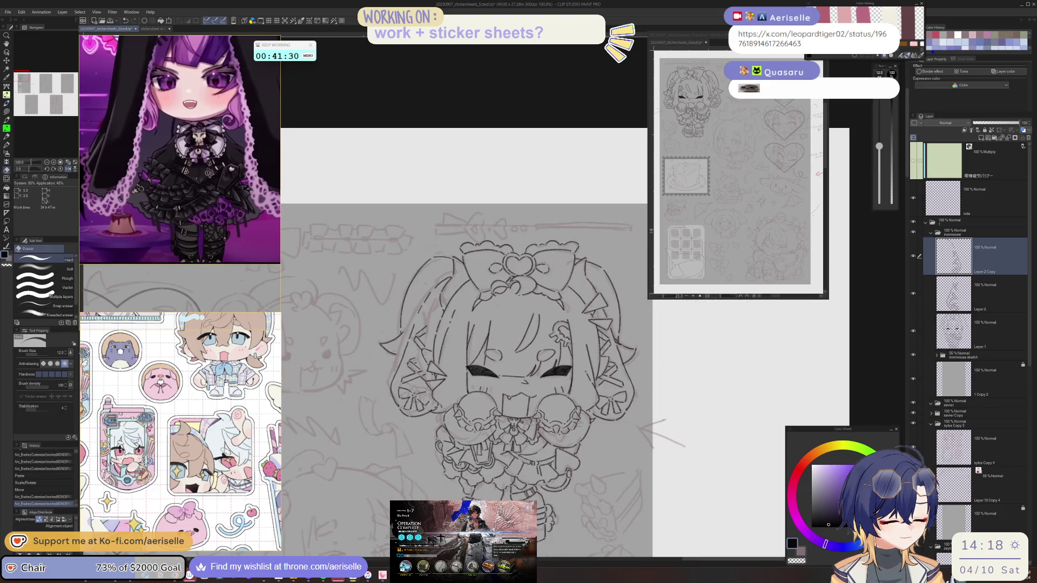
{"action": "key", "text": "p"}
Draw a short hair line, then erase and redraw the misplaced one while checking in a mirrored view.
{"action": "mouse_move", "coordinate": [482, 392]}
{"action": "left_mouse_down"}
{"action": "mouse_move", "coordinate": [490, 406]}
{"action": "mouse_move", "coordinate": [432, 414]}
{"action": "mouse_move", "coordinate": [456, 374]}
{"action": "mouse_move", "coordinate": [438, 362]}
{"action": "left_mouse_up"}
{"action": "key", "text": "e"}
{"action": "key", "text": "p"}
{"action": "key", "text": "h"}
{"action": "key", "text": "e"}
{"action": "left_click_drag", "start_coordinate": [554, 364], "coordinate": [575, 409]}
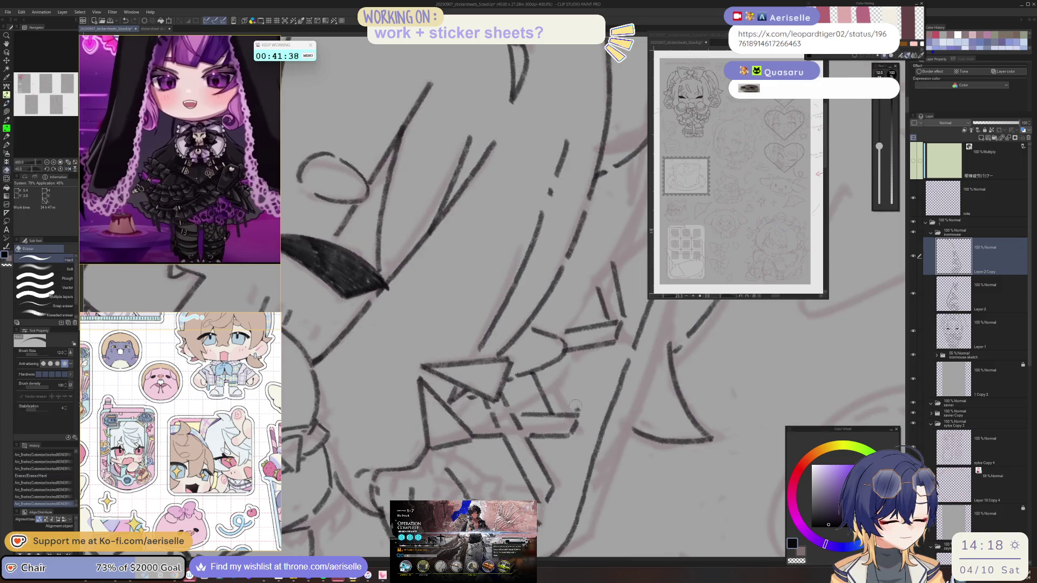
{"action": "key", "text": "p"}
{"action": "left_click_drag", "start_coordinate": [555, 361], "coordinate": [573, 409]}
{"action": "key", "text": "h"}
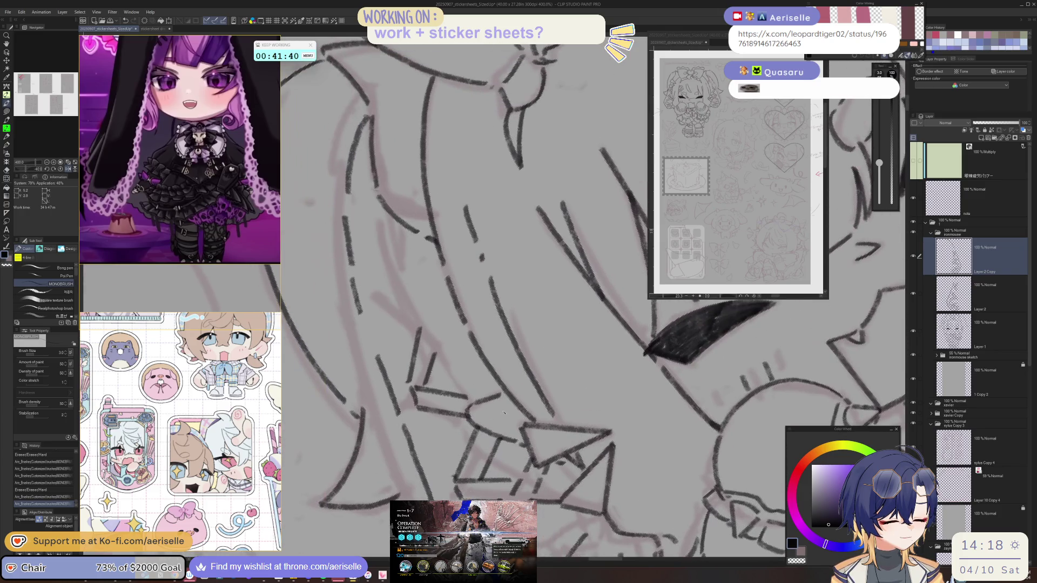
Draw a diagonal hair strand, erase and redraw it, then undo the latest stroke.
{"action": "key", "text": "h"}
{"action": "key", "text": "minus"}
{"action": "left_click_drag", "start_coordinate": [539, 310], "coordinate": [564, 359]}
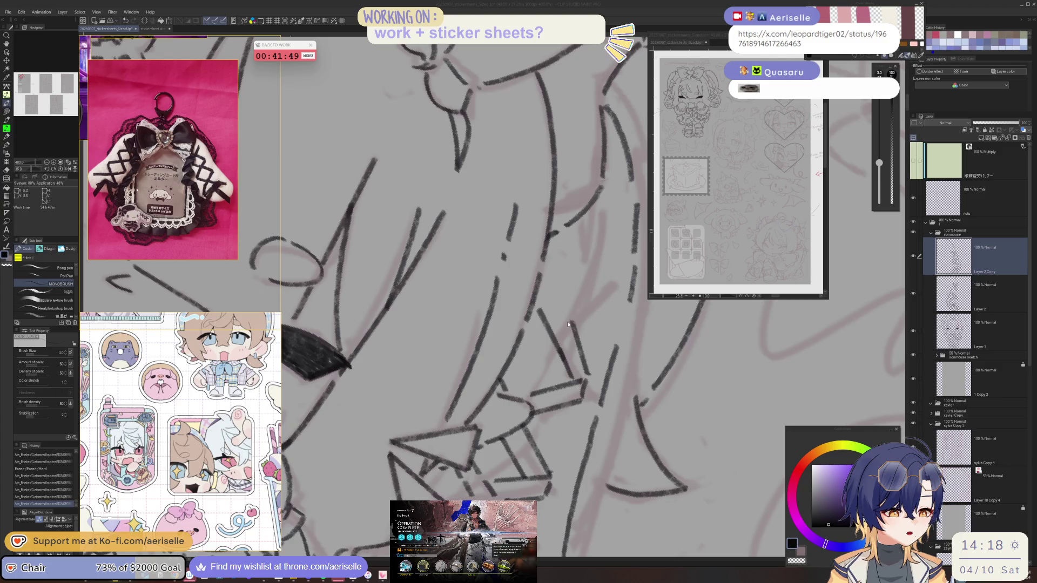
{"action": "key", "text": "e"}
{"action": "mouse_move", "coordinate": [540, 312]}
{"action": "left_mouse_down"}
{"action": "mouse_move", "coordinate": [586, 351]}
{"action": "mouse_move", "coordinate": [550, 324]}
{"action": "left_mouse_up"}
{"action": "key", "text": "p"}
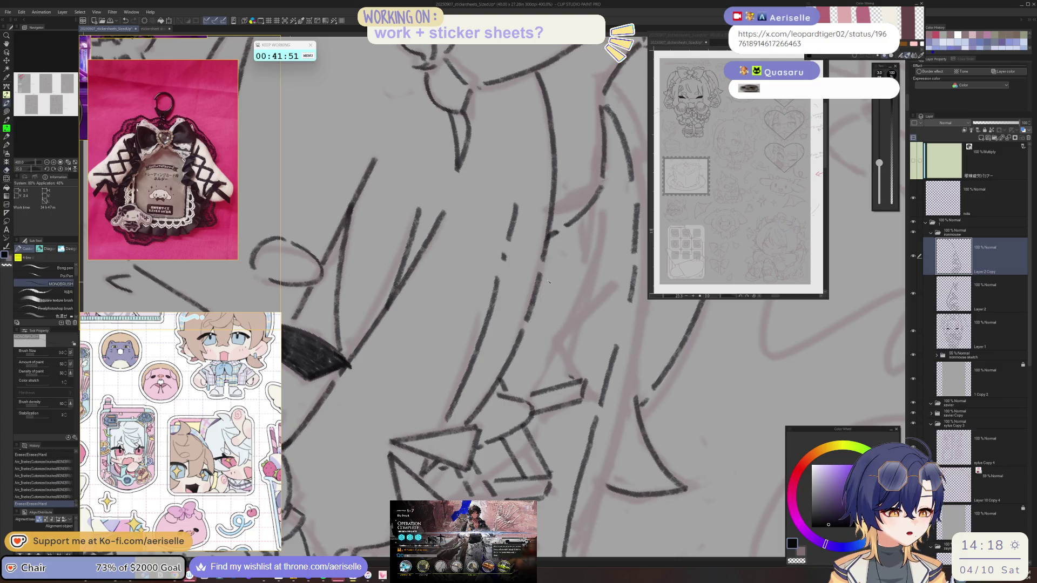
{"action": "mouse_move", "coordinate": [545, 286]}
{"action": "left_mouse_down"}
{"action": "mouse_move", "coordinate": [583, 375]}
{"action": "mouse_move", "coordinate": [562, 357]}
{"action": "left_mouse_up"}
{"action": "key", "text": "e"}
{"action": "key", "text": "p"}
{"action": "mouse_move", "coordinate": [535, 318]}
{"action": "left_mouse_down"}
{"action": "mouse_move", "coordinate": [564, 374]}
{"action": "mouse_move", "coordinate": [540, 316]}
{"action": "left_mouse_up"}
{"action": "key", "text": "ctrl+z"}
Add two more short hair strand strokes beside the face.
{"action": "scroll", "coordinate": [558, 362], "scroll_direction": "up", "scroll_amount": 2}
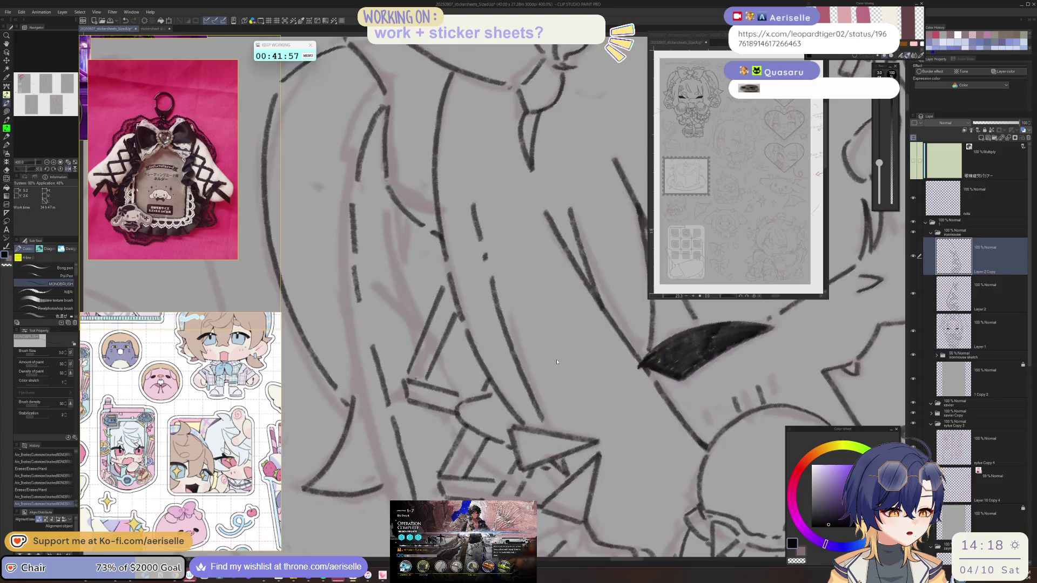
{"action": "scroll", "coordinate": [558, 361], "scroll_direction": "down", "scroll_amount": 4}
{"action": "scroll", "coordinate": [484, 347], "scroll_direction": "up", "scroll_amount": 2}
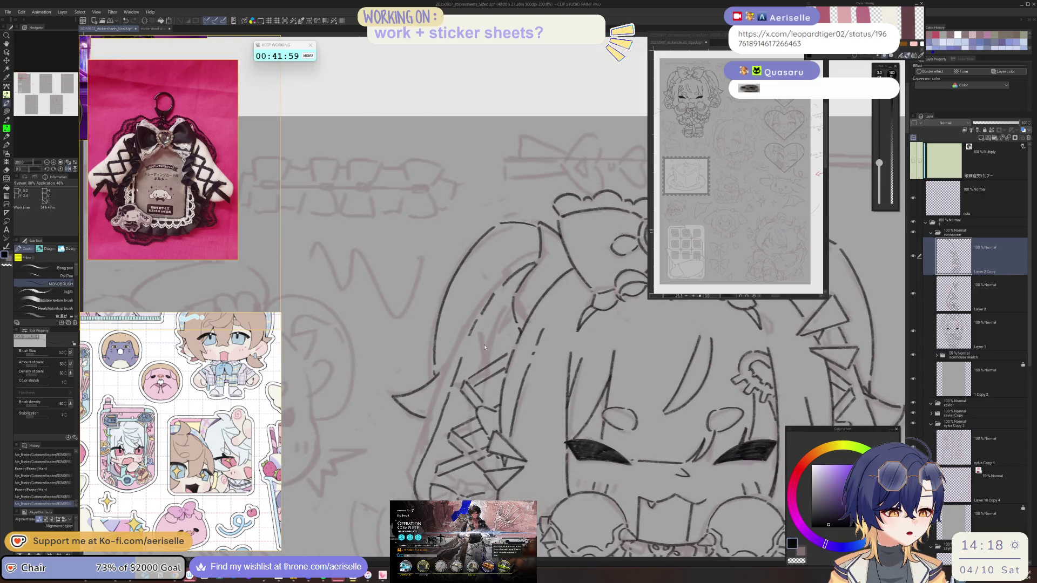
{"action": "scroll", "coordinate": [484, 347], "scroll_direction": "up", "scroll_amount": 2}
{"action": "left_click_drag", "start_coordinate": [480, 340], "coordinate": [503, 375]}
{"action": "left_click_drag", "start_coordinate": [497, 328], "coordinate": [521, 366]}
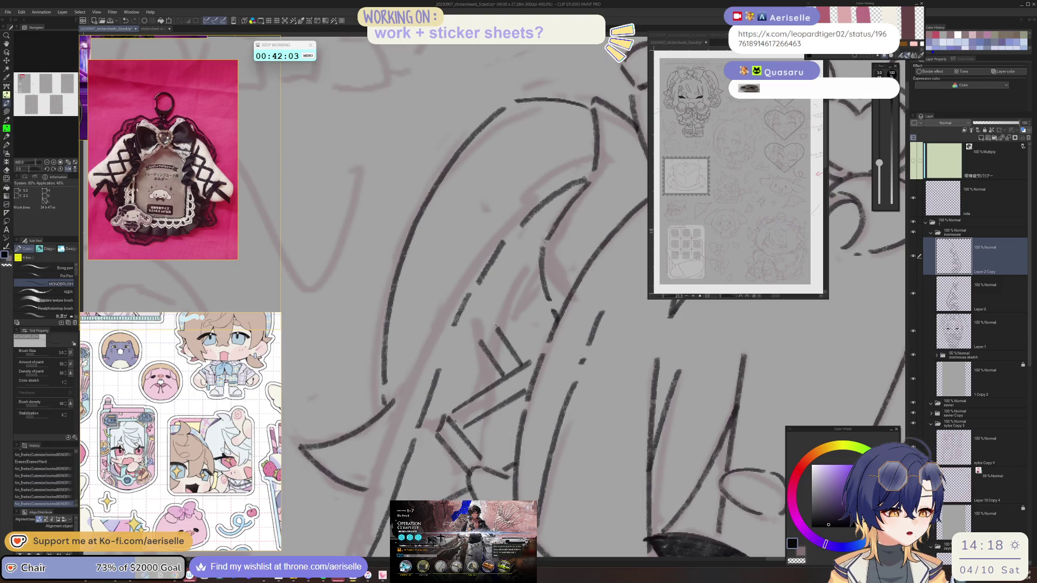
{"action": "scroll", "coordinate": [489, 326], "scroll_direction": "down", "scroll_amount": 5}
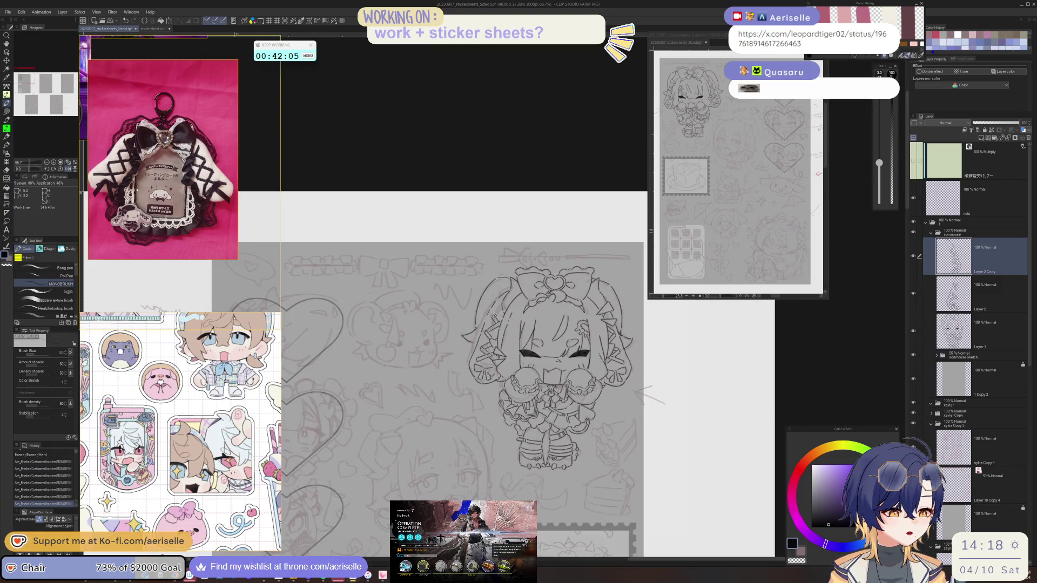
Undo and restore the last stroke while tilting the view, then set it upright.
{"action": "scroll", "coordinate": [612, 413], "scroll_direction": "down", "scroll_amount": 1}
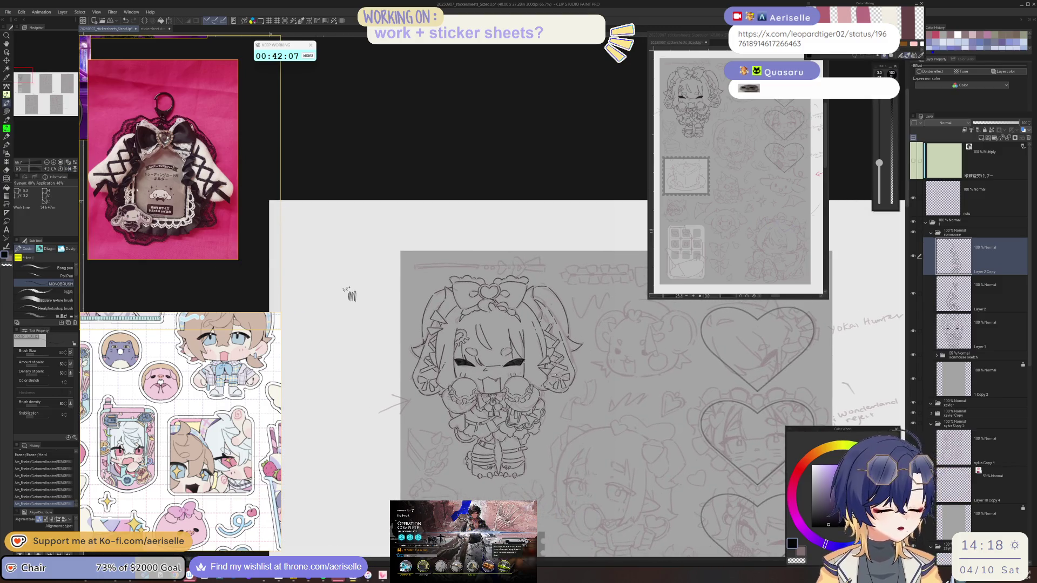
{"action": "scroll", "coordinate": [538, 380], "scroll_direction": "up", "scroll_amount": 5}
{"action": "key", "text": "ctrl+z"}
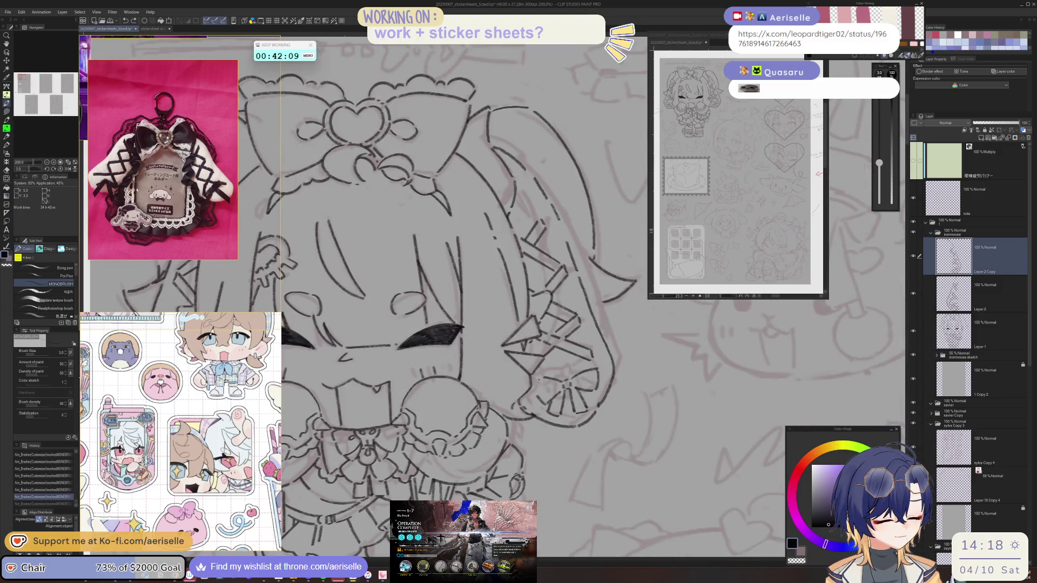
{"action": "left_click_drag", "start_coordinate": [537, 379], "coordinate": [585, 317]}
{"action": "key", "text": "ctrl+y"}
{"action": "key", "text": "ctrl+at"}
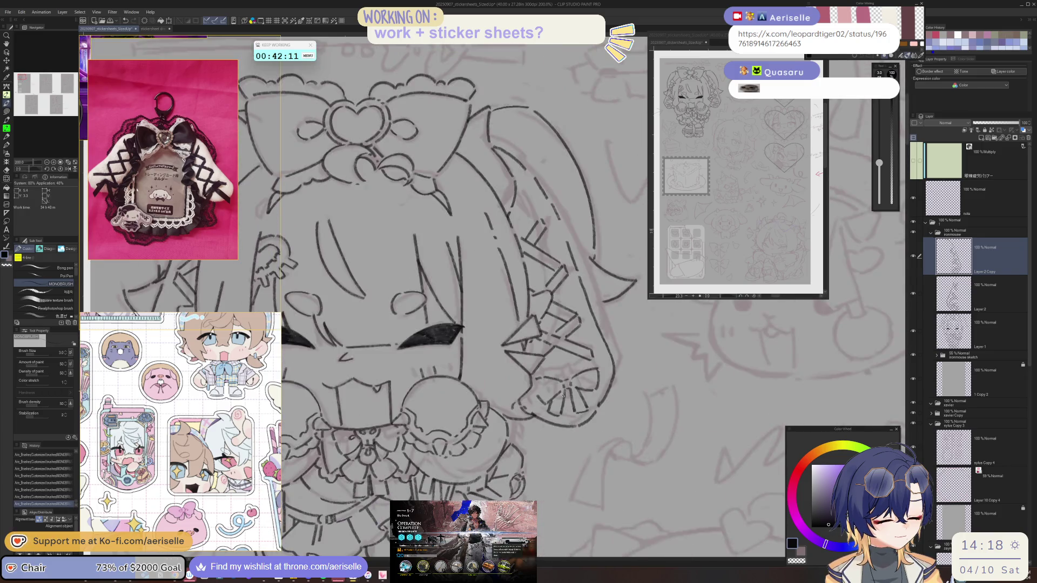
{"action": "scroll", "coordinate": [534, 388], "scroll_direction": "down", "scroll_amount": 4}
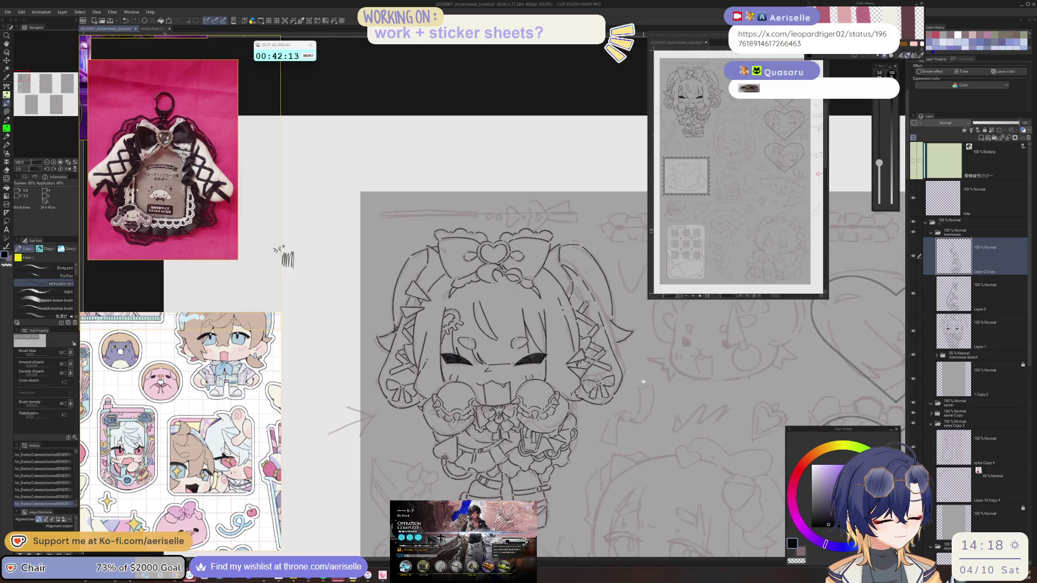
{"action": "scroll", "coordinate": [598, 319], "scroll_direction": "up", "scroll_amount": 4}
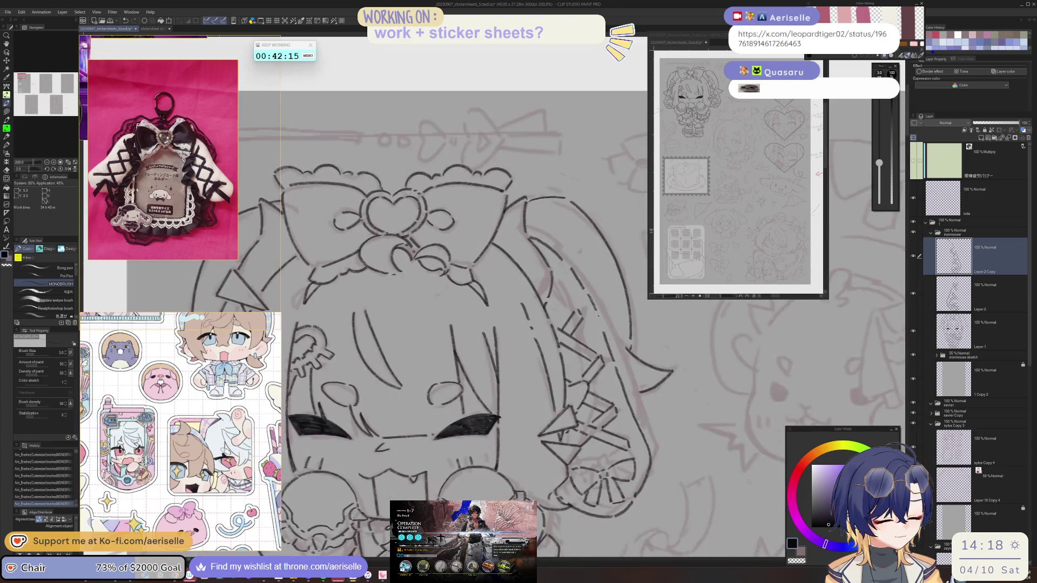
Lasso the right-side hair at 100% view, shift it slightly left, and deselect.
{"action": "key", "text": "o"}
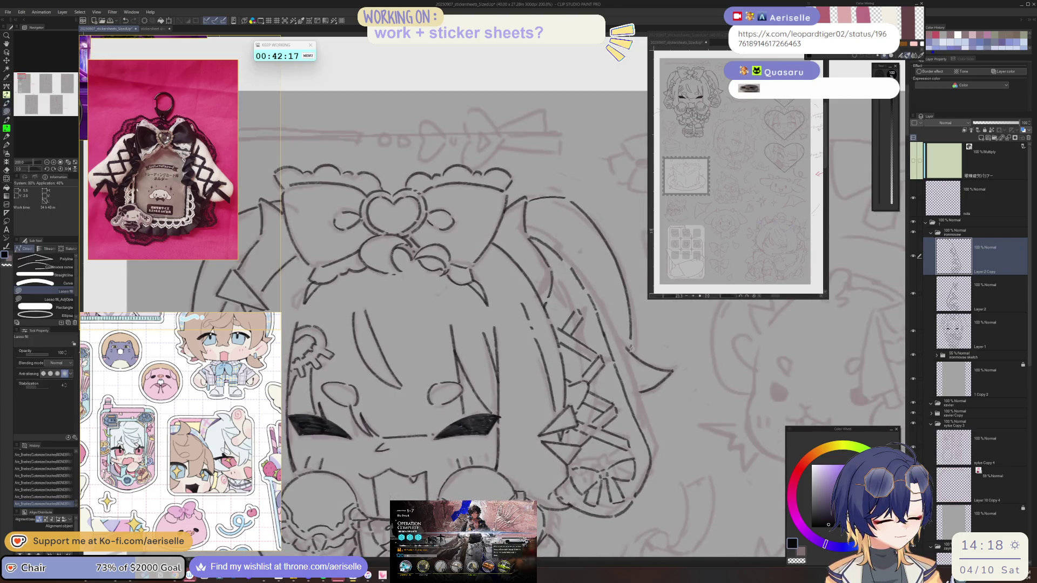
{"action": "key", "text": "ctrl+alt+0"}
{"action": "key", "text": "m"}
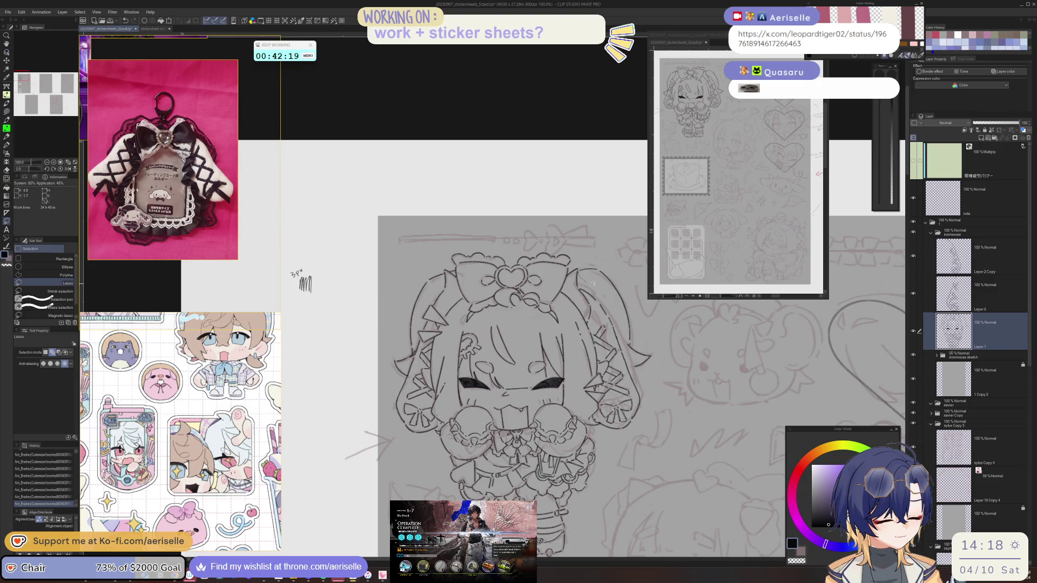
{"action": "mouse_move", "coordinate": [621, 332]}
{"action": "left_mouse_down"}
{"action": "mouse_move", "coordinate": [653, 375]}
{"action": "mouse_move", "coordinate": [585, 278]}
{"action": "left_mouse_up"}
{"action": "key", "text": "e"}
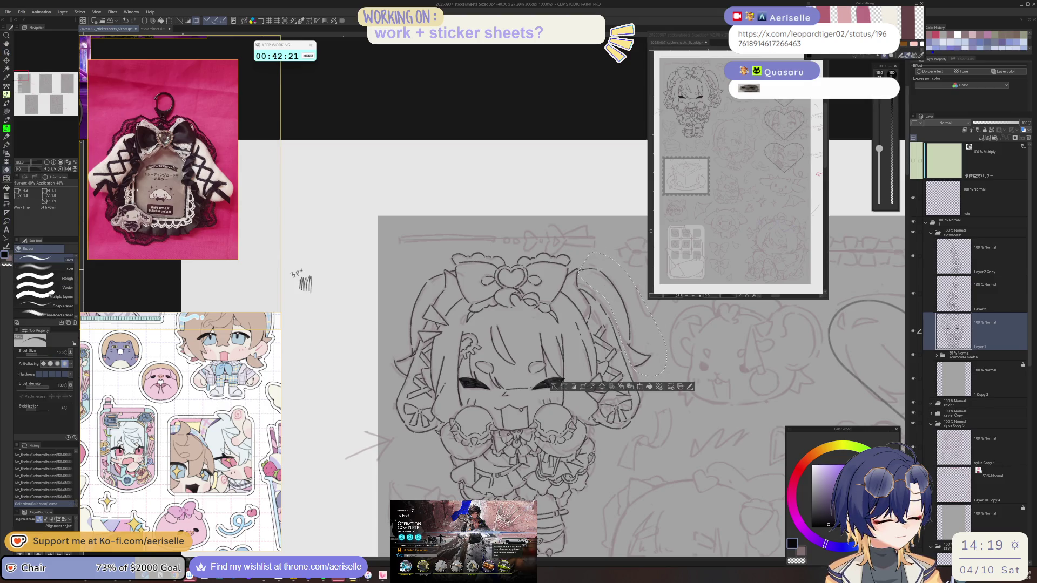
{"action": "key", "text": "k"}
{"action": "left_click_drag", "start_coordinate": [660, 366], "coordinate": [655, 365]}
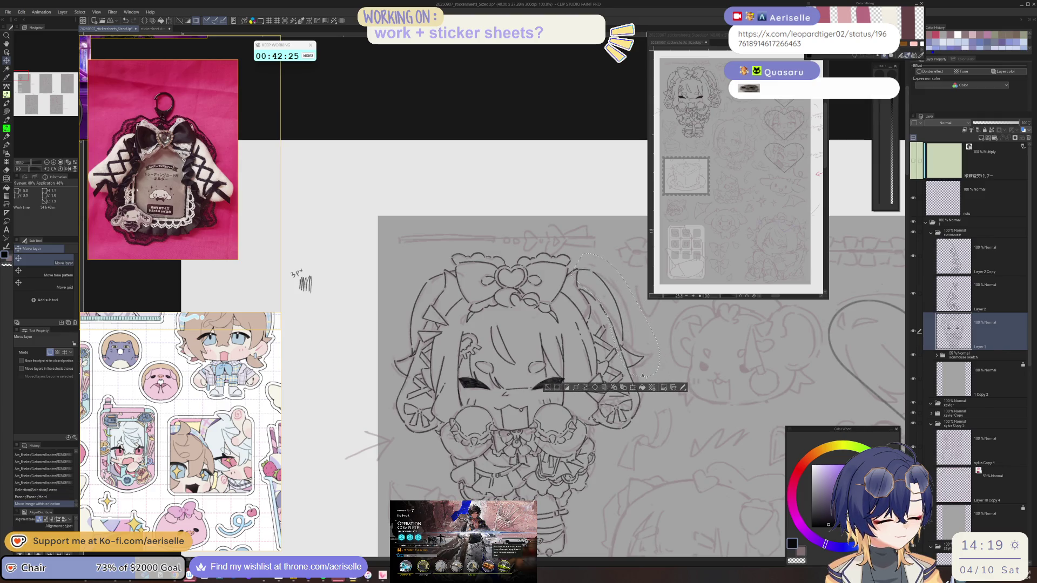
{"action": "key", "text": "ctrl+d"}
{"action": "scroll", "coordinate": [426, 331], "scroll_direction": "down", "scroll_amount": 2}
{"action": "left_click_drag", "start_coordinate": [426, 331], "coordinate": [414, 269]}
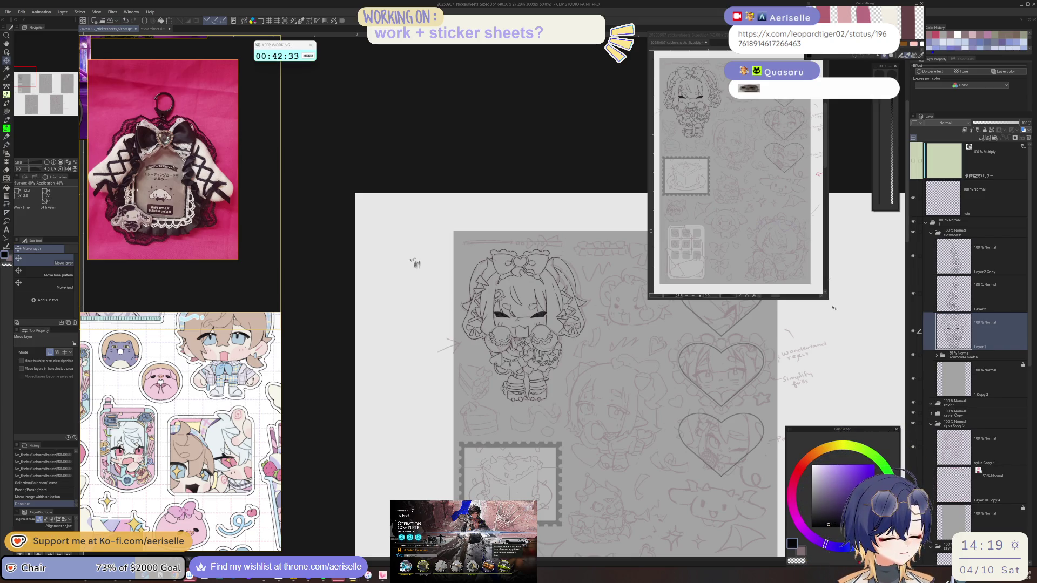
Frame both chibis, ink a short line near the second chibi's left eye, then undo it.
{"action": "mouse_move", "coordinate": [640, 402]}
{"action": "left_mouse_down"}
{"action": "mouse_move", "coordinate": [606, 394]}
{"action": "mouse_move", "coordinate": [595, 375]}
{"action": "mouse_move", "coordinate": [611, 382]}
{"action": "mouse_move", "coordinate": [607, 396]}
{"action": "left_mouse_up"}
{"action": "scroll", "coordinate": [444, 306], "scroll_direction": "up", "scroll_amount": 5}
{"action": "key", "text": "p"}
{"action": "left_click_drag", "start_coordinate": [448, 302], "coordinate": [458, 326]}
{"action": "scroll", "coordinate": [617, 398], "scroll_direction": "down", "scroll_amount": 5}
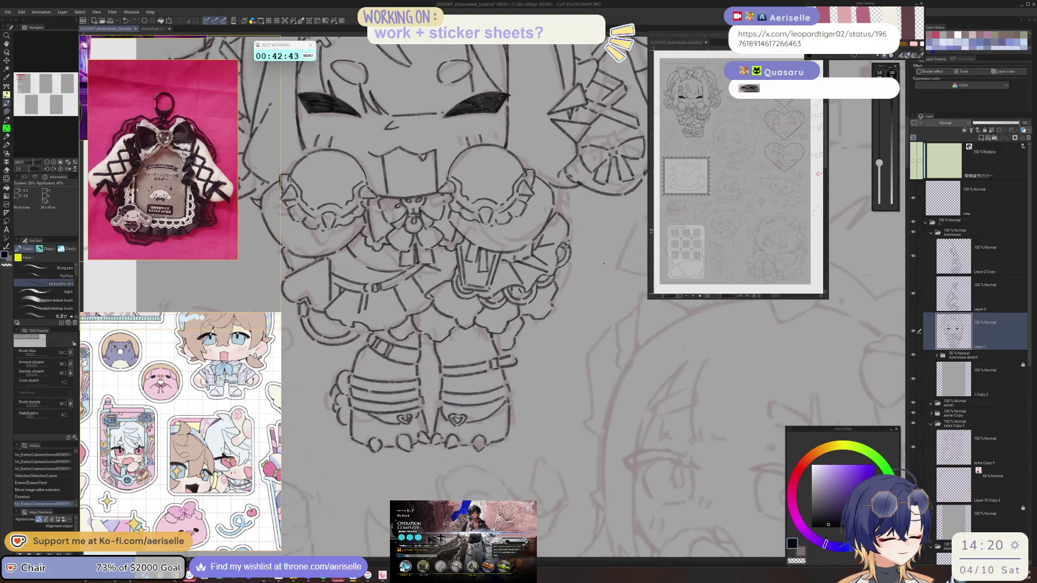
{"action": "scroll", "coordinate": [648, 373], "scroll_direction": "right", "scroll_amount": 5}
{"action": "mouse_move", "coordinate": [689, 344]}
{"action": "left_mouse_down"}
{"action": "mouse_move", "coordinate": [621, 368]}
{"action": "mouse_move", "coordinate": [522, 351]}
{"action": "mouse_move", "coordinate": [481, 405]}
{"action": "left_mouse_up"}
{"action": "key", "text": "ctrl+z"}
Ink and darken the first bold eyebrow stroke on the second chibi, undoing a stray attempt.
{"action": "left_click_drag", "start_coordinate": [515, 359], "coordinate": [522, 351]}
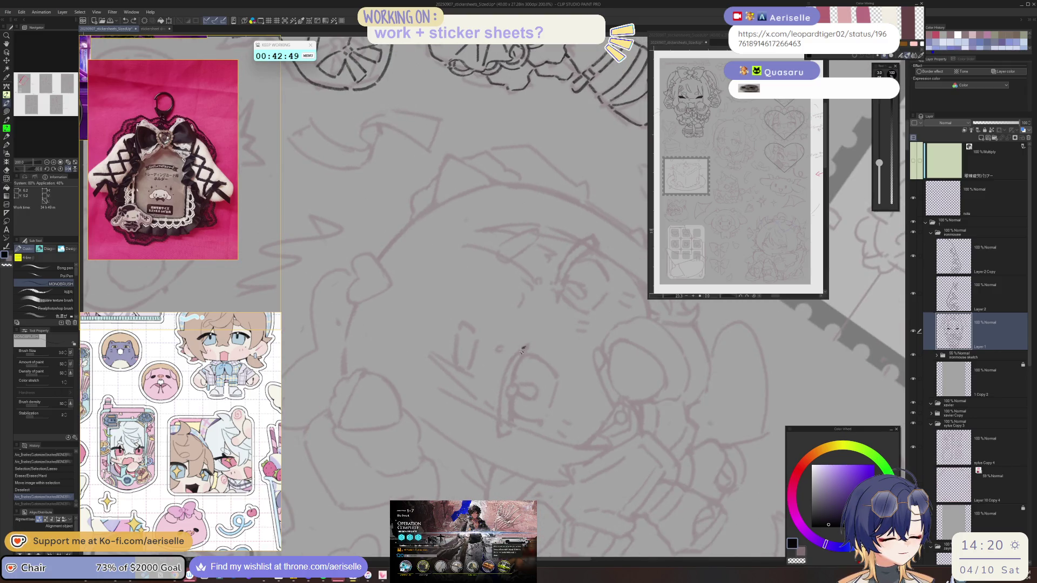
{"action": "left_click_drag", "start_coordinate": [499, 428], "coordinate": [498, 434]}
{"action": "mouse_move", "coordinate": [528, 347]}
{"action": "left_mouse_down"}
{"action": "mouse_move", "coordinate": [512, 415]}
{"action": "mouse_move", "coordinate": [625, 331]}
{"action": "mouse_move", "coordinate": [533, 376]}
{"action": "mouse_move", "coordinate": [511, 443]}
{"action": "mouse_move", "coordinate": [551, 400]}
{"action": "mouse_move", "coordinate": [632, 349]}
{"action": "left_mouse_up"}
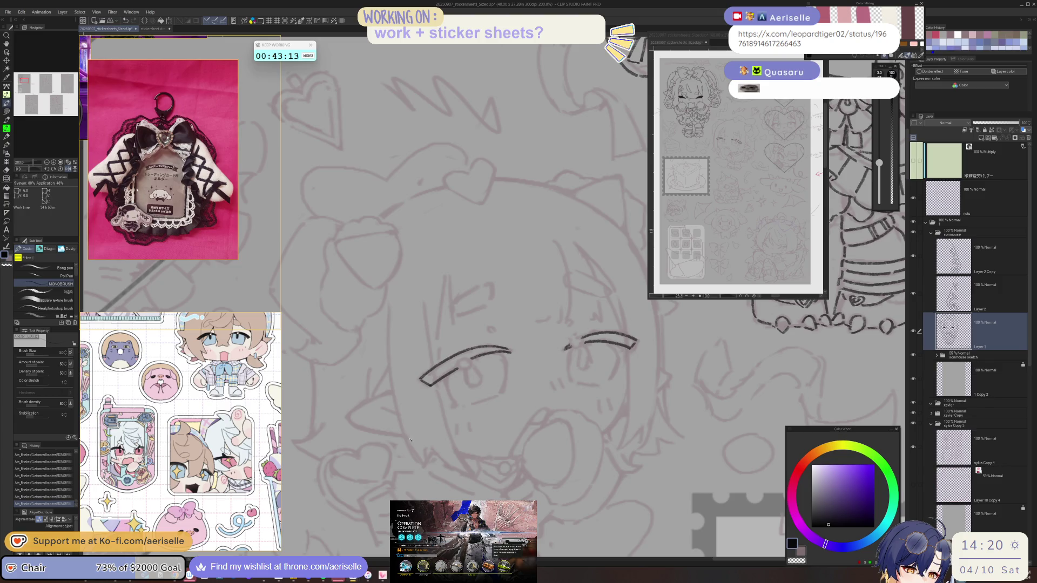
{"action": "left_click_drag", "start_coordinate": [461, 366], "coordinate": [520, 368]}
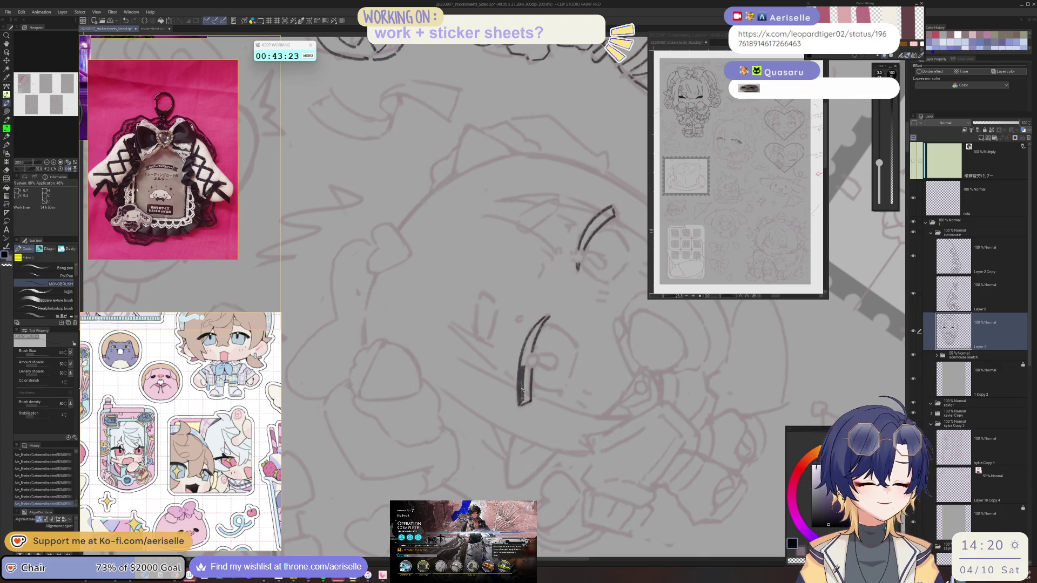
{"action": "left_click_drag", "start_coordinate": [530, 369], "coordinate": [524, 401]}
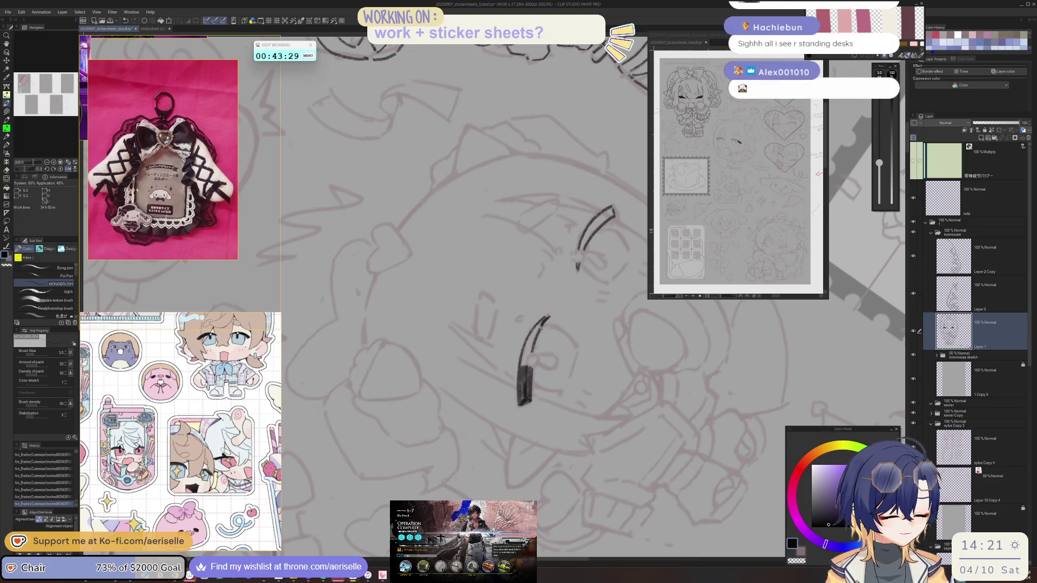
{"action": "left_click_drag", "start_coordinate": [541, 323], "coordinate": [521, 370]}
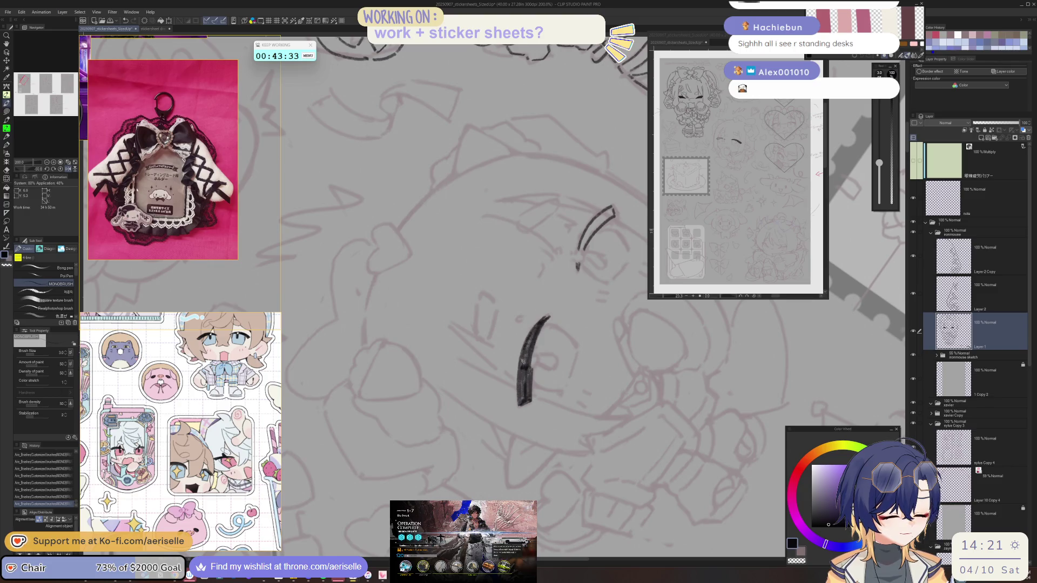
{"action": "mouse_move", "coordinate": [546, 323]}
{"action": "left_mouse_down"}
{"action": "mouse_move", "coordinate": [529, 374]}
{"action": "mouse_move", "coordinate": [523, 330]}
{"action": "mouse_move", "coordinate": [505, 316]}
{"action": "mouse_move", "coordinate": [524, 287]}
{"action": "left_mouse_up"}
{"action": "key", "text": "ctrl+z"}
{"action": "scroll", "coordinate": [506, 316], "scroll_direction": "up", "scroll_amount": 5}
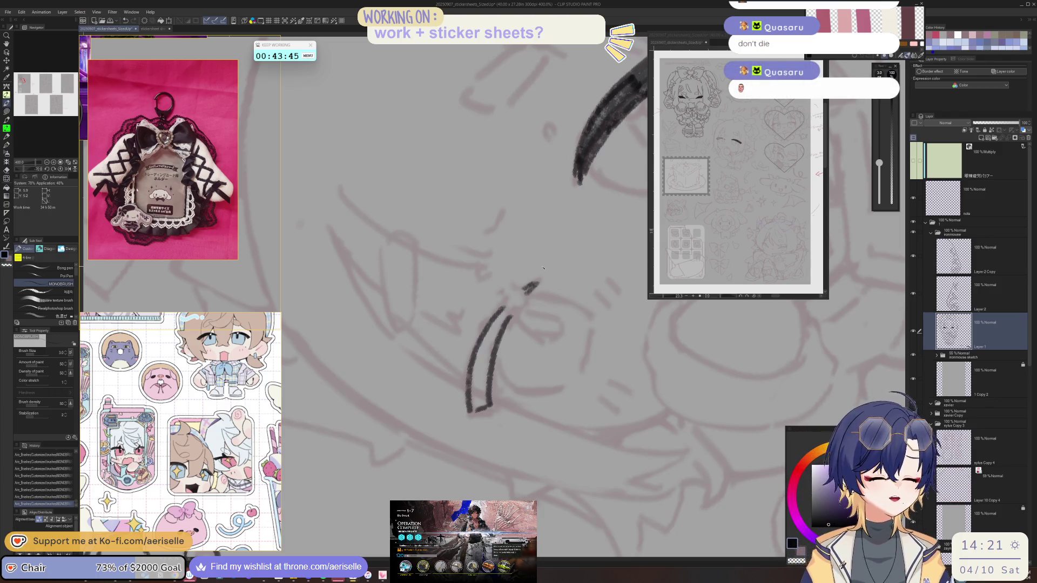
Draw the other eyebrow as a thick, solid curved shape, redoing one stroke.
{"action": "left_click_drag", "start_coordinate": [531, 284], "coordinate": [510, 318]}
{"action": "key", "text": "ctrl+z"}
{"action": "left_click_drag", "start_coordinate": [535, 284], "coordinate": [474, 370]}
{"action": "left_click_drag", "start_coordinate": [511, 309], "coordinate": [482, 387]}
{"action": "left_click_drag", "start_coordinate": [499, 327], "coordinate": [482, 405]}
{"action": "left_click_drag", "start_coordinate": [485, 349], "coordinate": [477, 402]}
{"action": "left_click_drag", "start_coordinate": [491, 331], "coordinate": [469, 413]}
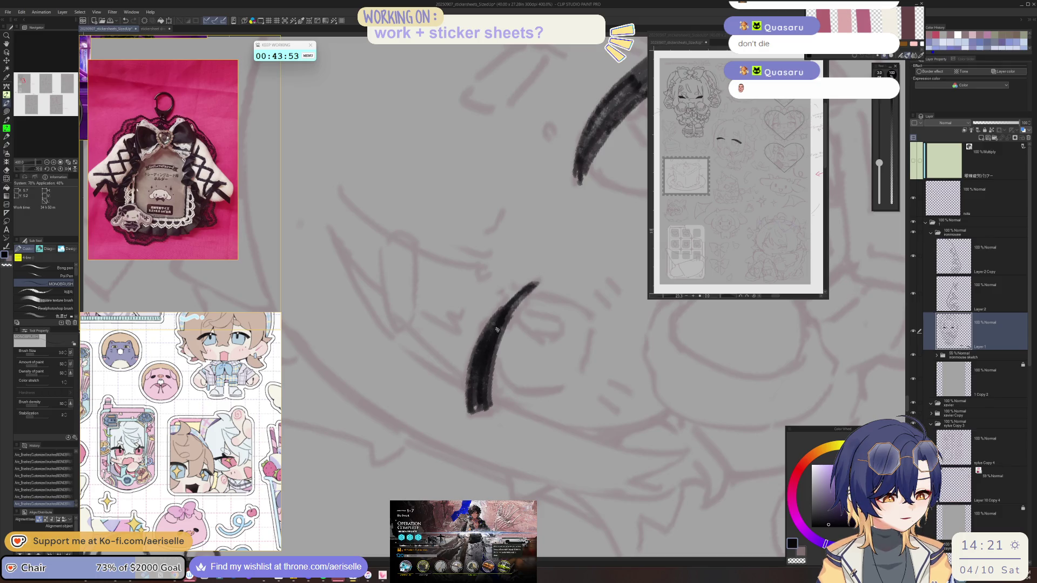
Draw the upper eye line under the left eyebrow.
{"action": "key", "text": "ctrl+0"}
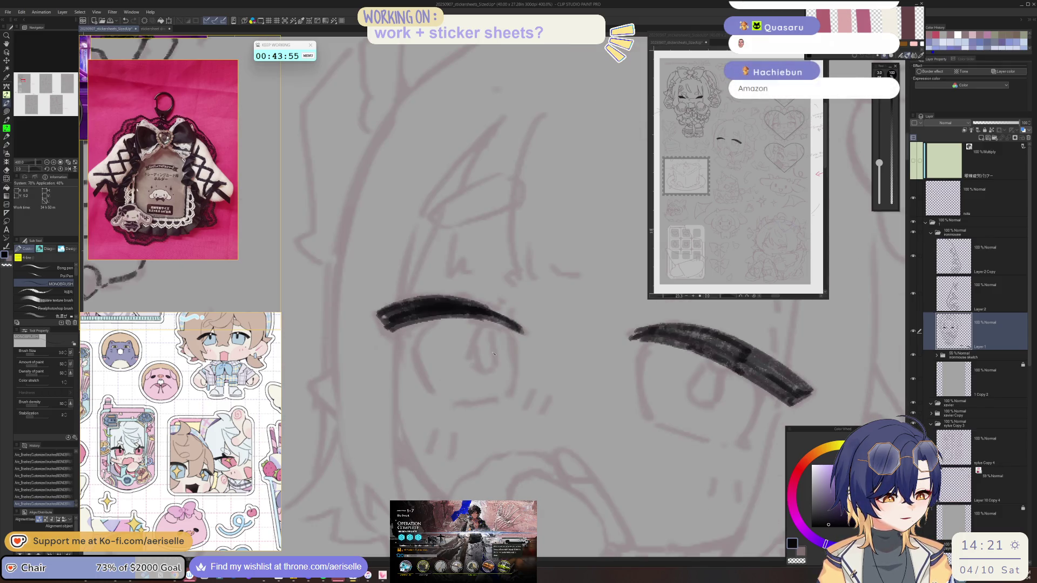
{"action": "mouse_move", "coordinate": [432, 323]}
{"action": "left_mouse_down"}
{"action": "mouse_move", "coordinate": [417, 357]}
{"action": "mouse_move", "coordinate": [434, 393]}
{"action": "left_mouse_up"}
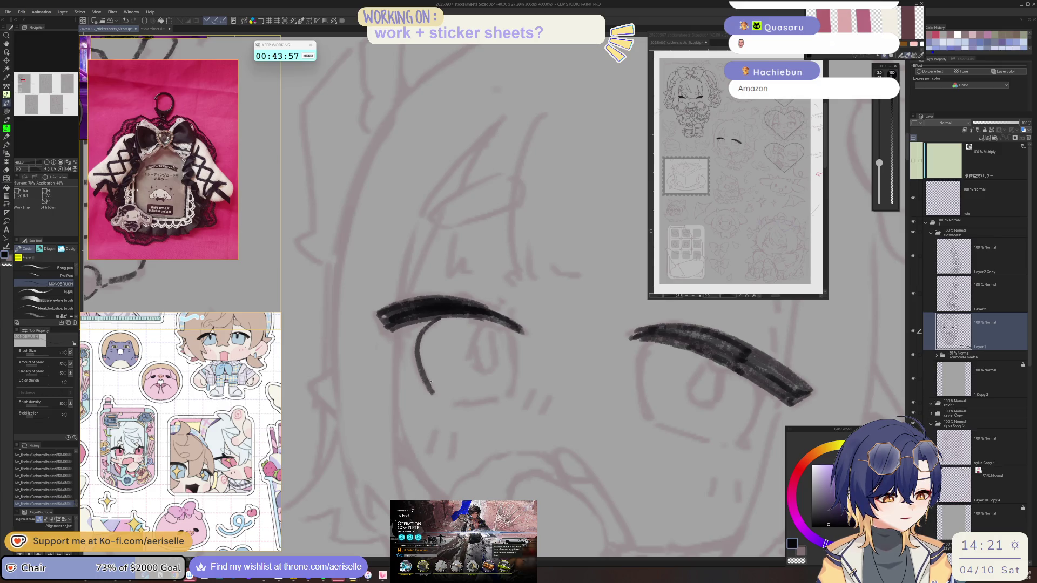
{"action": "left_click_drag", "start_coordinate": [511, 377], "coordinate": [575, 352]}
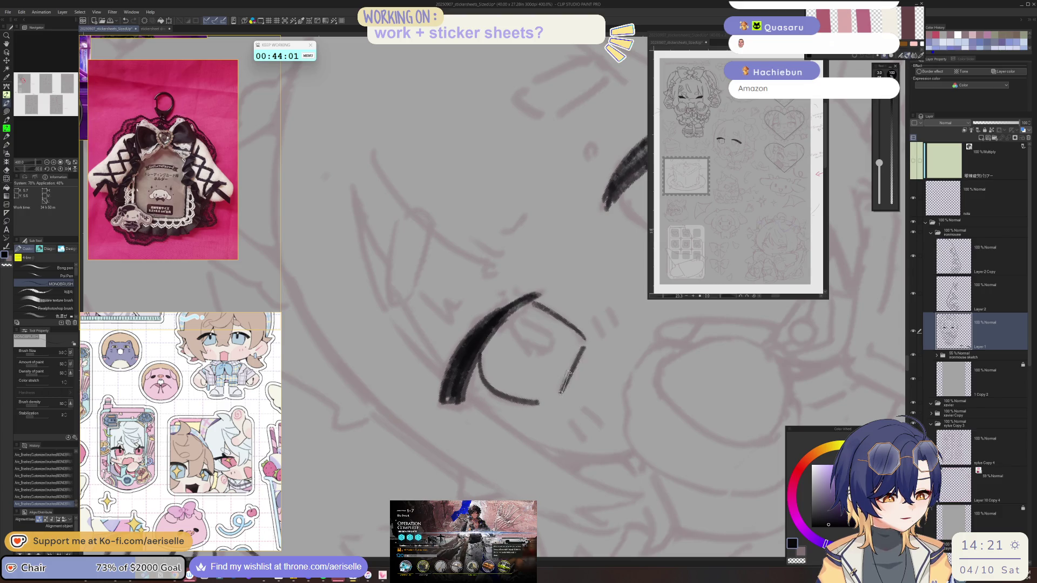
{"action": "scroll", "coordinate": [577, 357], "scroll_direction": "down", "scroll_amount": 5}
{"action": "scroll", "coordinate": [569, 372], "scroll_direction": "up", "scroll_amount": 5}
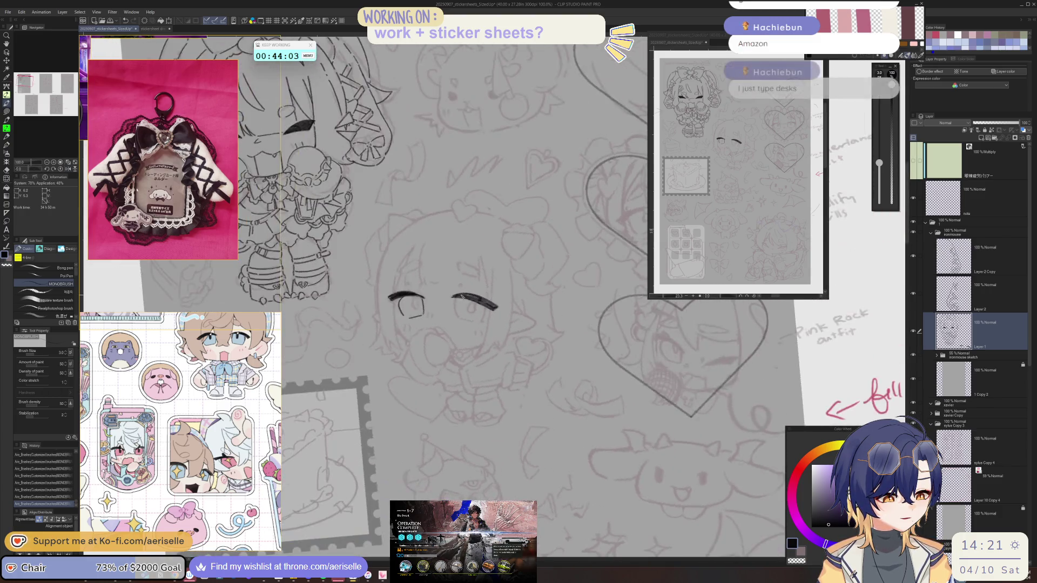
Ink the left eye's outline and a curved line inside it.
{"action": "left_click_drag", "start_coordinate": [437, 342], "coordinate": [452, 383]}
{"action": "key", "text": "h"}
{"action": "mouse_move", "coordinate": [429, 345]}
{"action": "left_mouse_down"}
{"action": "mouse_move", "coordinate": [445, 398]}
{"action": "mouse_move", "coordinate": [605, 317]}
{"action": "mouse_move", "coordinate": [563, 365]}
{"action": "left_mouse_up"}
{"action": "key", "text": "h"}
{"action": "key", "text": "h"}
{"action": "key", "text": "i"}
{"action": "key", "text": "ctrl+0"}
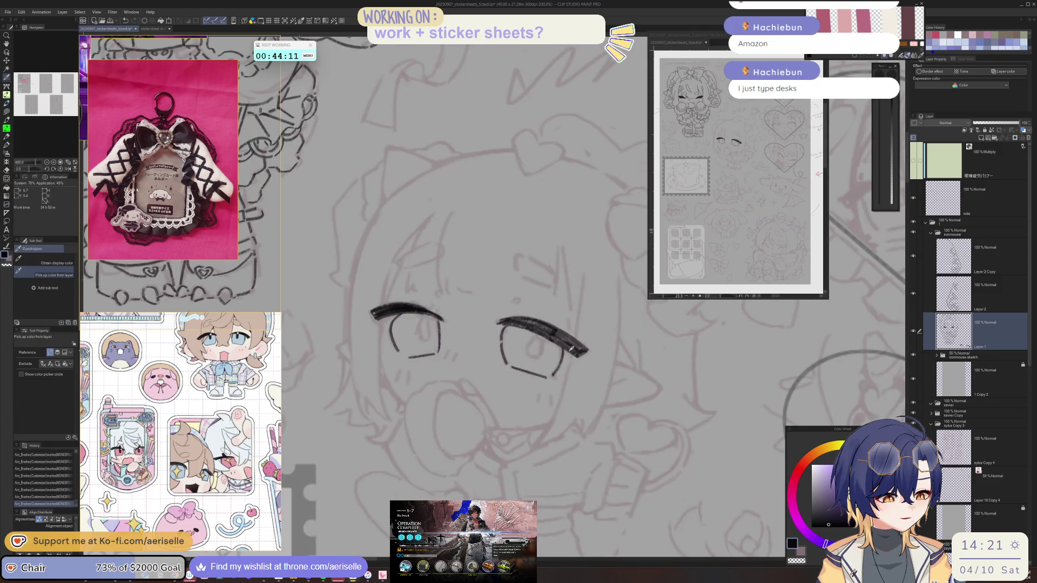
{"action": "scroll", "coordinate": [424, 319], "scroll_direction": "up", "scroll_amount": 4}
{"action": "key", "text": "p"}
{"action": "mouse_move", "coordinate": [431, 322]}
{"action": "left_mouse_down"}
{"action": "mouse_move", "coordinate": [408, 381]}
{"action": "mouse_move", "coordinate": [413, 405]}
{"action": "mouse_move", "coordinate": [438, 424]}
{"action": "mouse_move", "coordinate": [457, 351]}
{"action": "mouse_move", "coordinate": [454, 406]}
{"action": "left_mouse_up"}
{"action": "scroll", "coordinate": [582, 329], "scroll_direction": "down", "scroll_amount": 4}
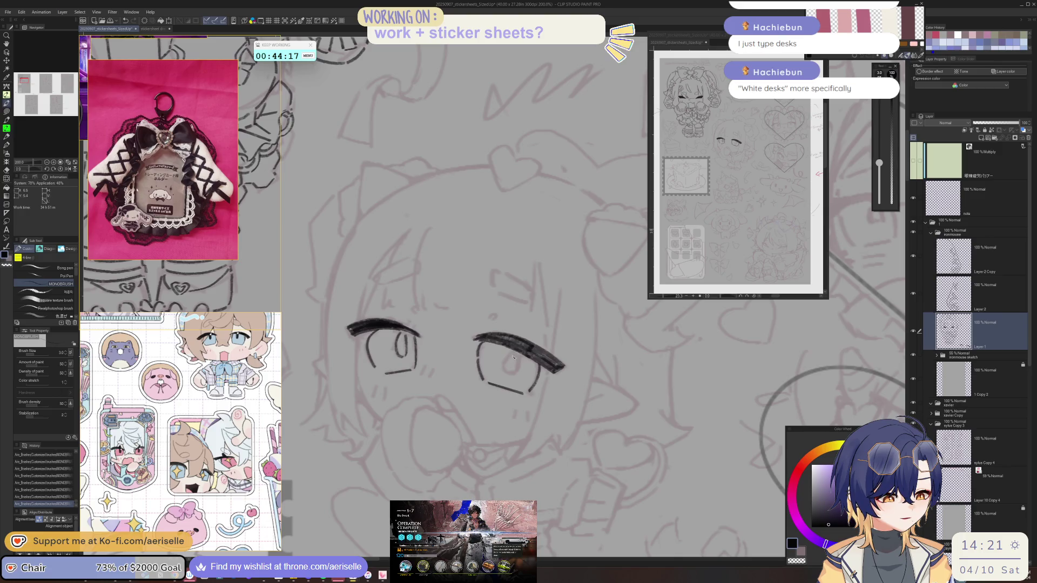
{"action": "scroll", "coordinate": [513, 357], "scroll_direction": "up", "scroll_amount": 2}
Draw the iris curve inside the eye and mirror the view to check both eyes.
{"action": "mouse_move", "coordinate": [514, 347]}
{"action": "left_mouse_down"}
{"action": "mouse_move", "coordinate": [492, 378]}
{"action": "mouse_move", "coordinate": [508, 395]}
{"action": "mouse_move", "coordinate": [521, 382]}
{"action": "left_mouse_up"}
{"action": "scroll", "coordinate": [521, 382], "scroll_direction": "down", "scroll_amount": 4}
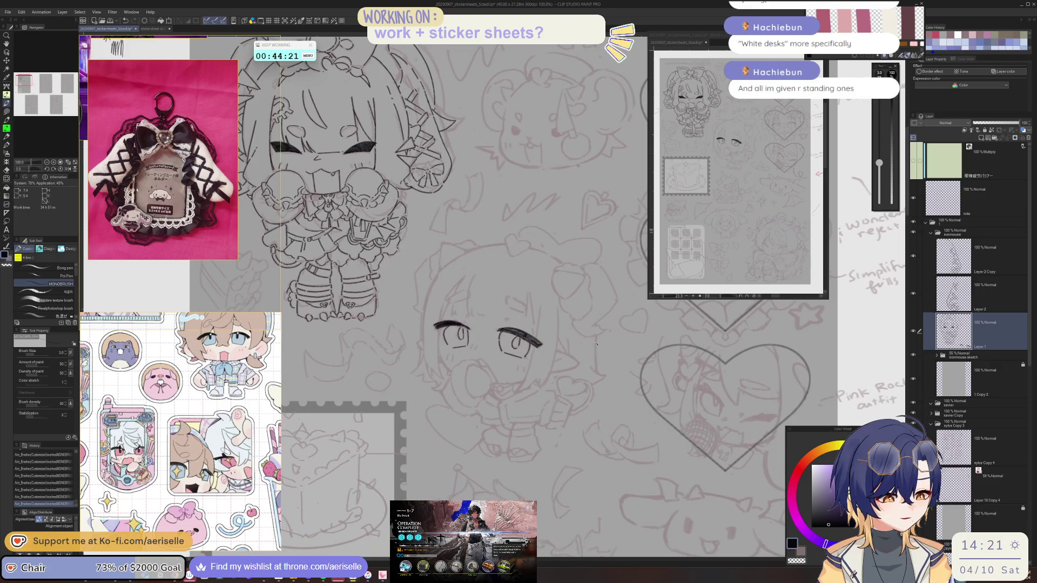
{"action": "key", "text": "h"}
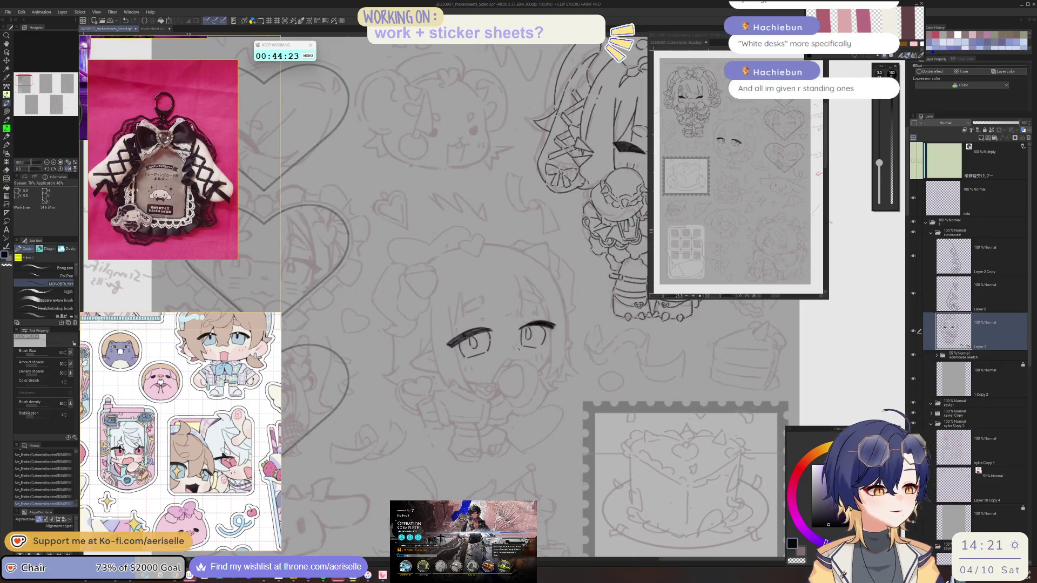
{"action": "scroll", "coordinate": [511, 348], "scroll_direction": "up", "scroll_amount": 2}
{"action": "scroll", "coordinate": [511, 345], "scroll_direction": "up", "scroll_amount": 2}
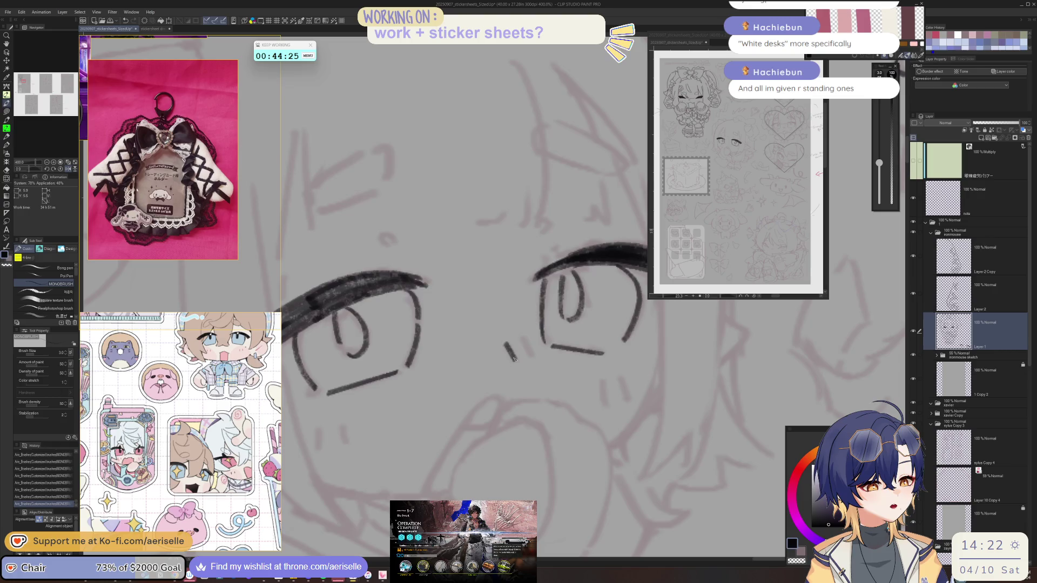
{"action": "key", "text": "h"}
{"action": "scroll", "coordinate": [525, 339], "scroll_direction": "down", "scroll_amount": 3}
{"action": "scroll", "coordinate": [490, 398], "scroll_direction": "up", "scroll_amount": 1}
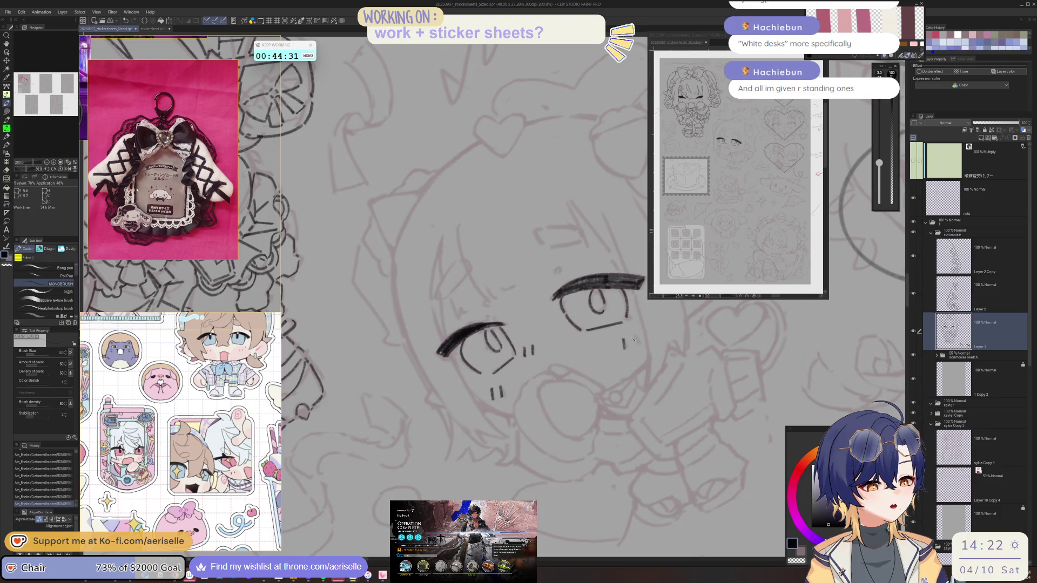
Extend the right eye's outline downward and ink the other eye's thick lash line.
{"action": "mouse_move", "coordinate": [632, 342]}
{"action": "left_mouse_down"}
{"action": "mouse_move", "coordinate": [619, 416]}
{"action": "mouse_move", "coordinate": [594, 413]}
{"action": "left_mouse_up"}
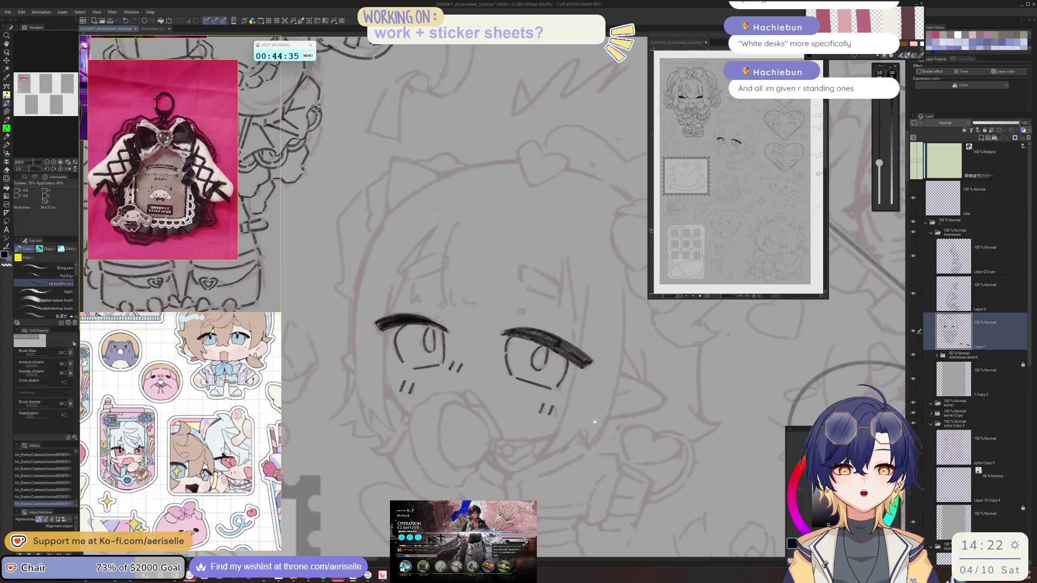
{"action": "left_click_drag", "start_coordinate": [595, 423], "coordinate": [589, 419]}
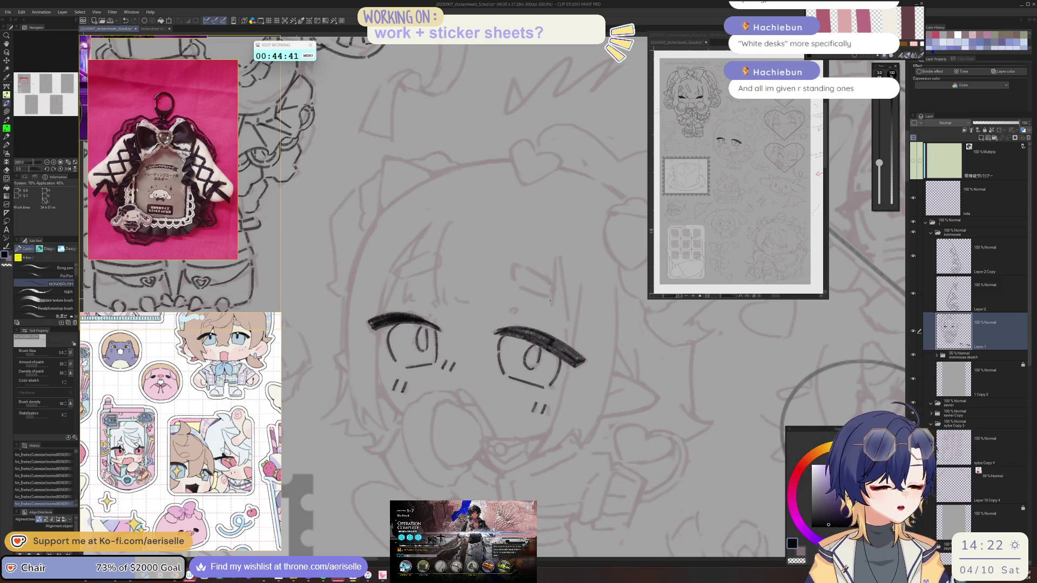
{"action": "key", "text": "minus"}
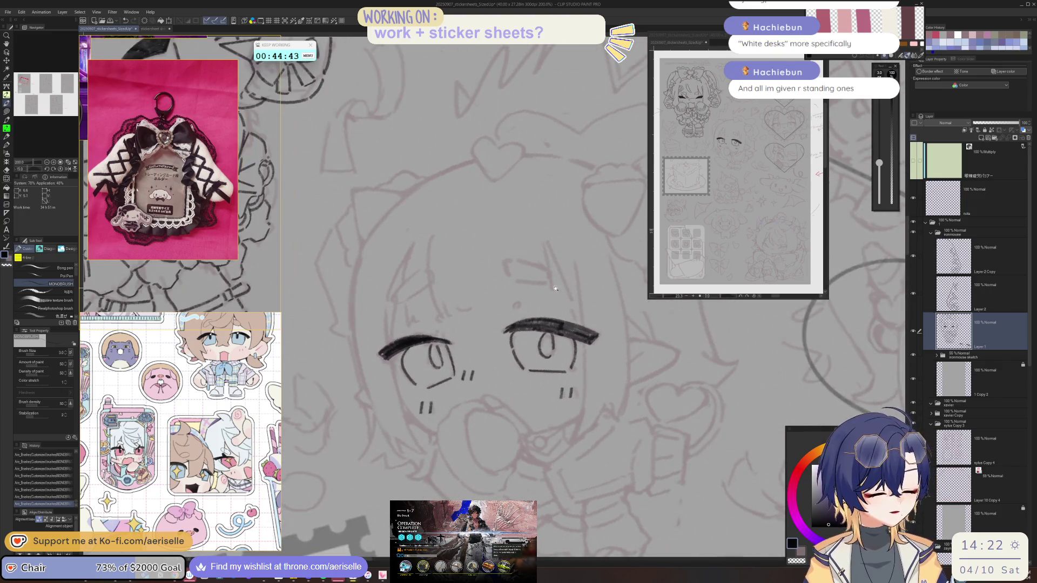
{"action": "key", "text": "minus"}
{"action": "key", "text": "minus"}
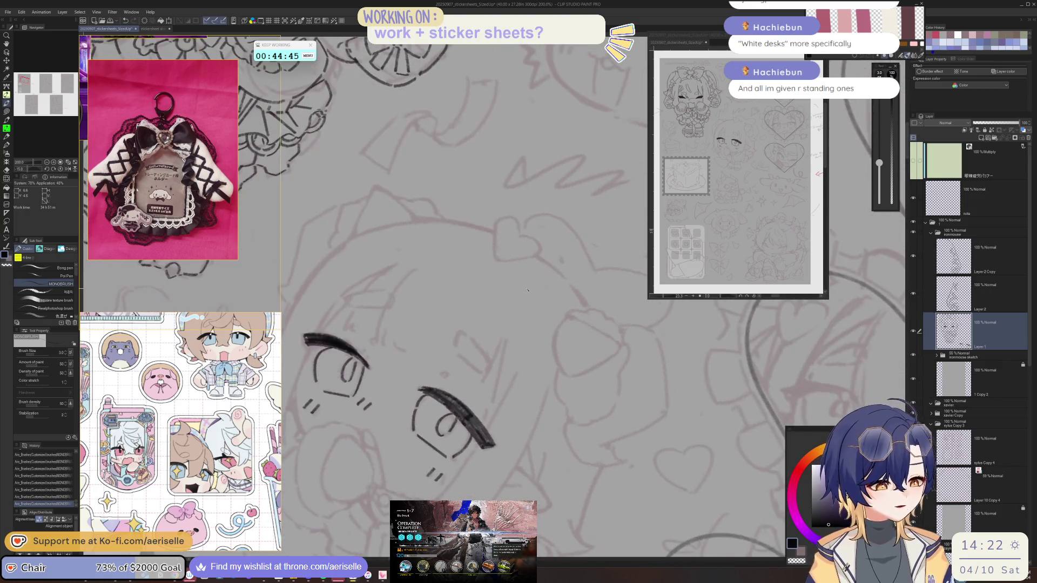
{"action": "key", "text": "minus"}
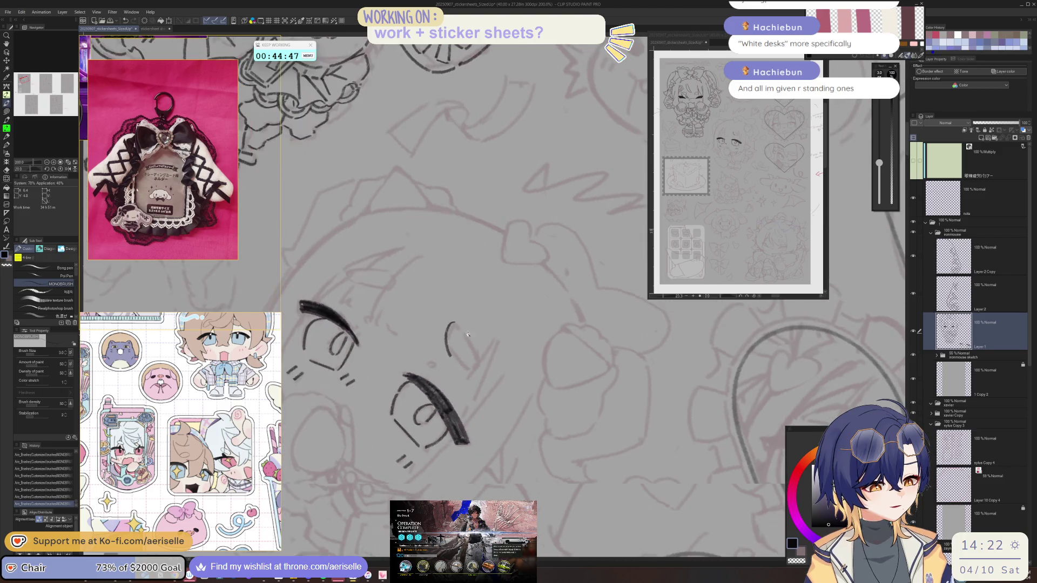
{"action": "left_click_drag", "start_coordinate": [469, 343], "coordinate": [469, 378]}
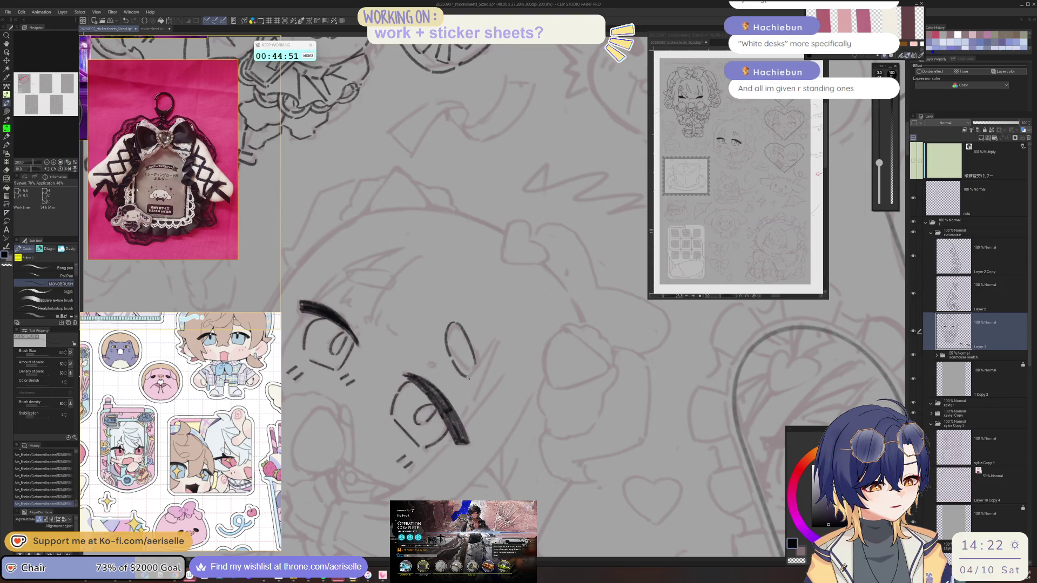
{"action": "key", "text": "asciicircum"}
{"action": "key", "text": "asciicircum"}
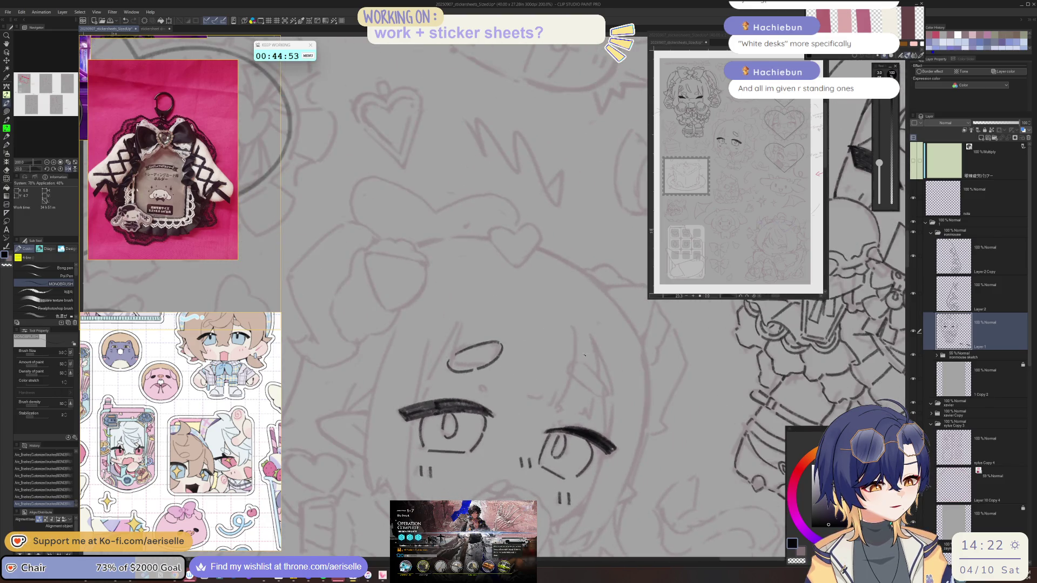
{"action": "key", "text": "minus"}
{"action": "key", "text": "minus"}
{"action": "key", "text": "minus"}
{"action": "left_click_drag", "start_coordinate": [446, 388], "coordinate": [433, 421]}
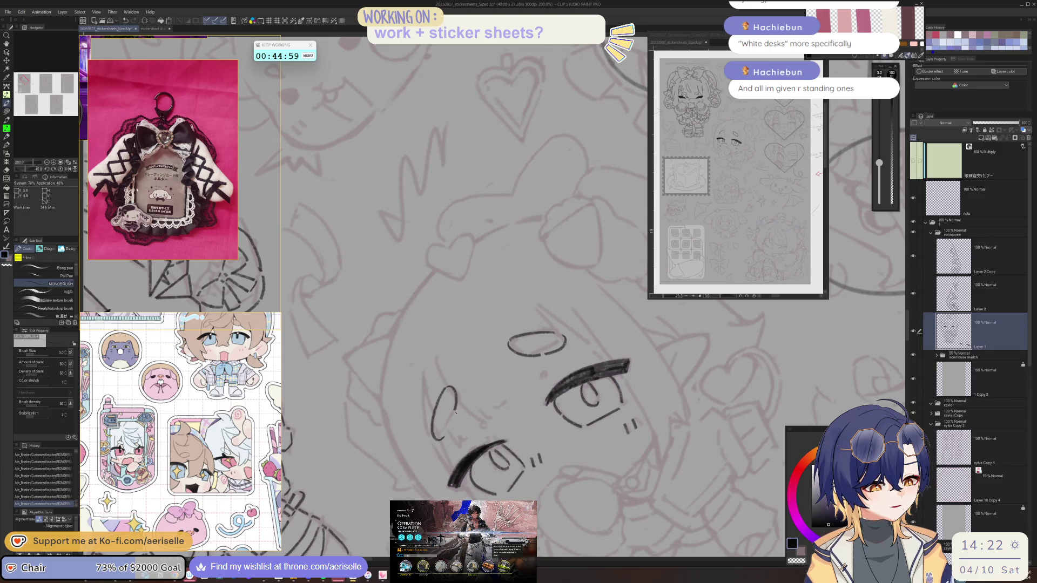
{"action": "key", "text": "asciicircum"}
{"action": "key", "text": "asciicircum"}
{"action": "key", "text": "asciicircum"}
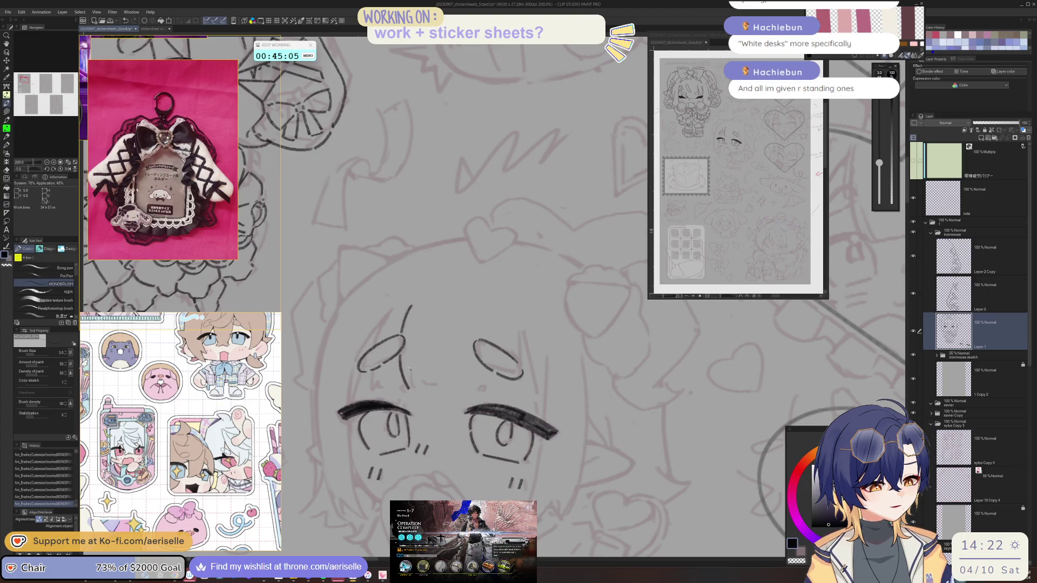
Add a short strand above the left brow, discarding a stray strand beside the right eye.
{"action": "left_click_drag", "start_coordinate": [414, 380], "coordinate": [419, 385]}
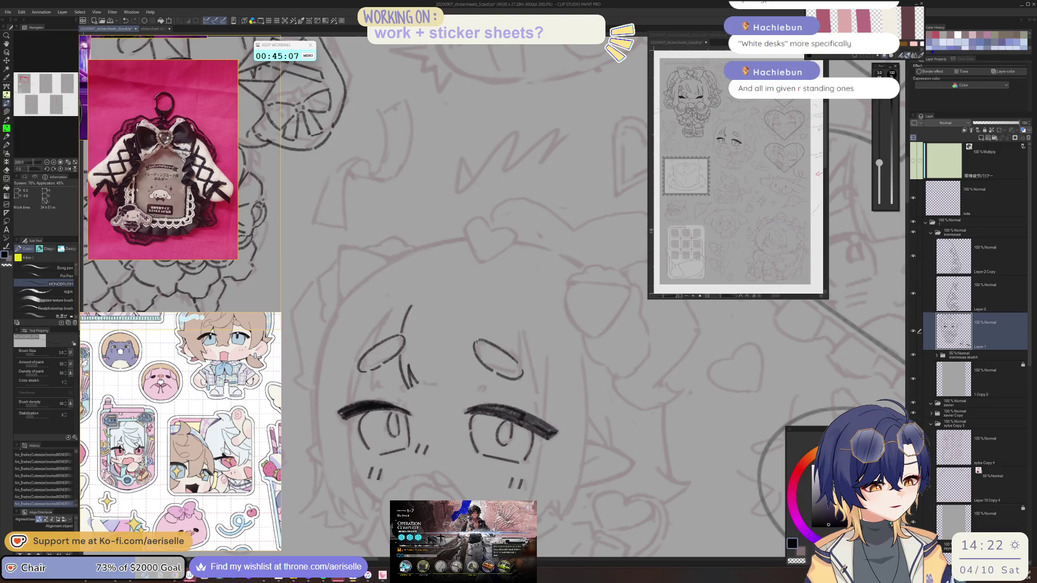
{"action": "left_click_drag", "start_coordinate": [518, 330], "coordinate": [521, 366]}
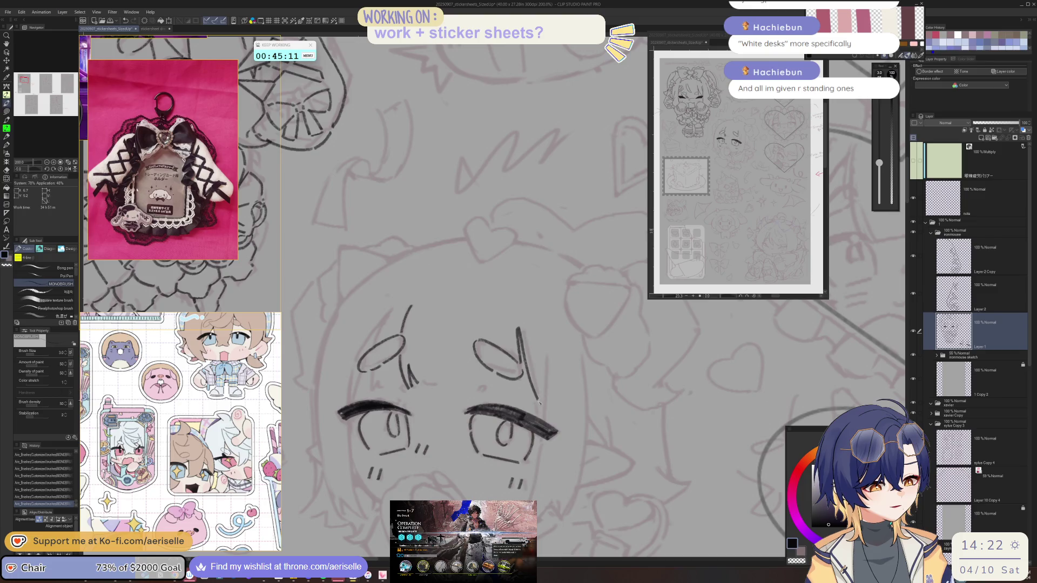
{"action": "key", "text": "ctrl+z"}
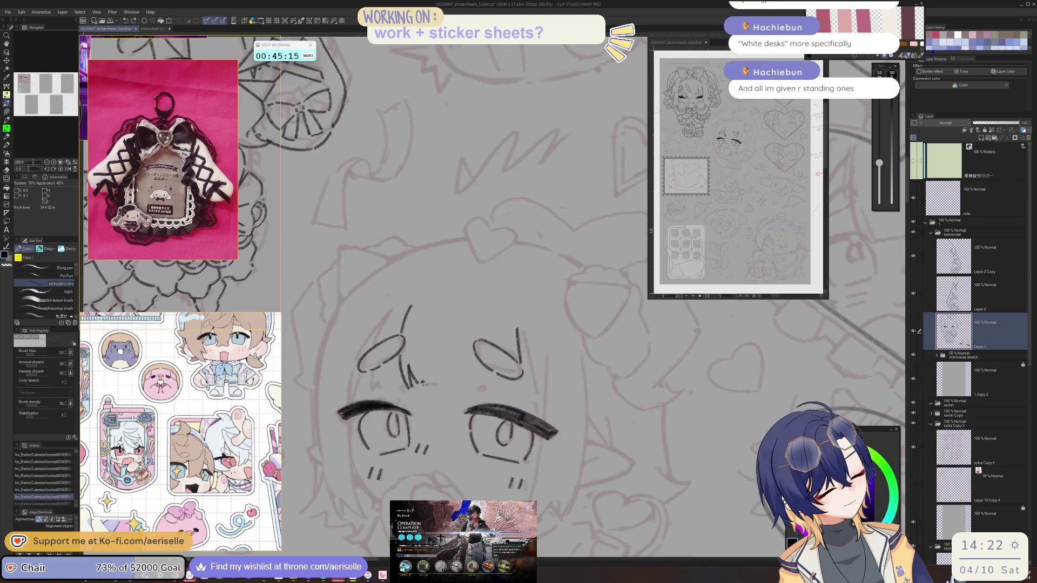
{"action": "key", "text": "h"}
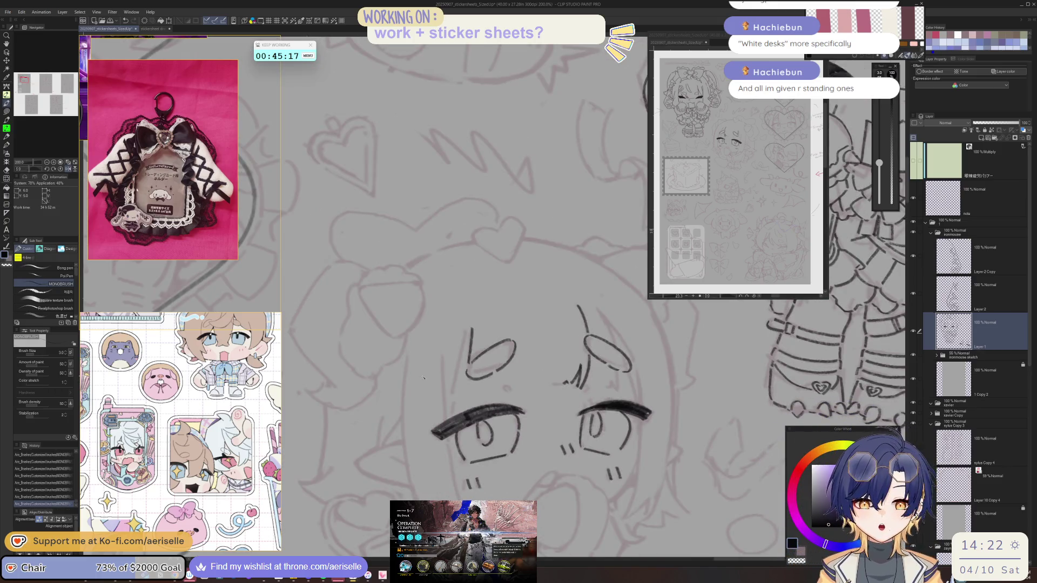
Zoom the reference viewer onto the pink character sheet's face and tilt the canvas slightly.
{"action": "scroll", "coordinate": [146, 140], "scroll_direction": "down", "scroll_amount": 5}
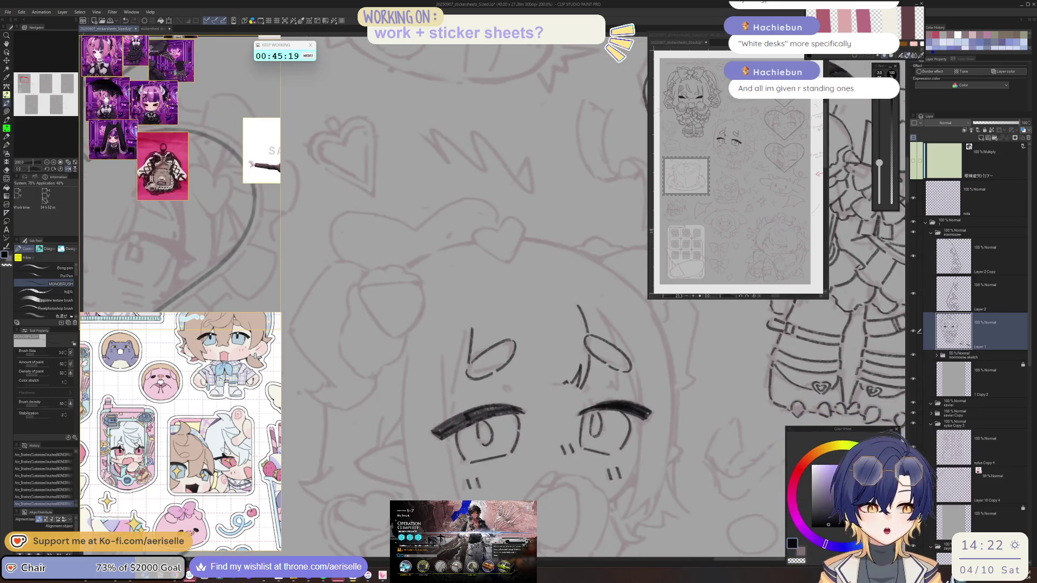
{"action": "scroll", "coordinate": [119, 191], "scroll_direction": "up", "scroll_amount": 6}
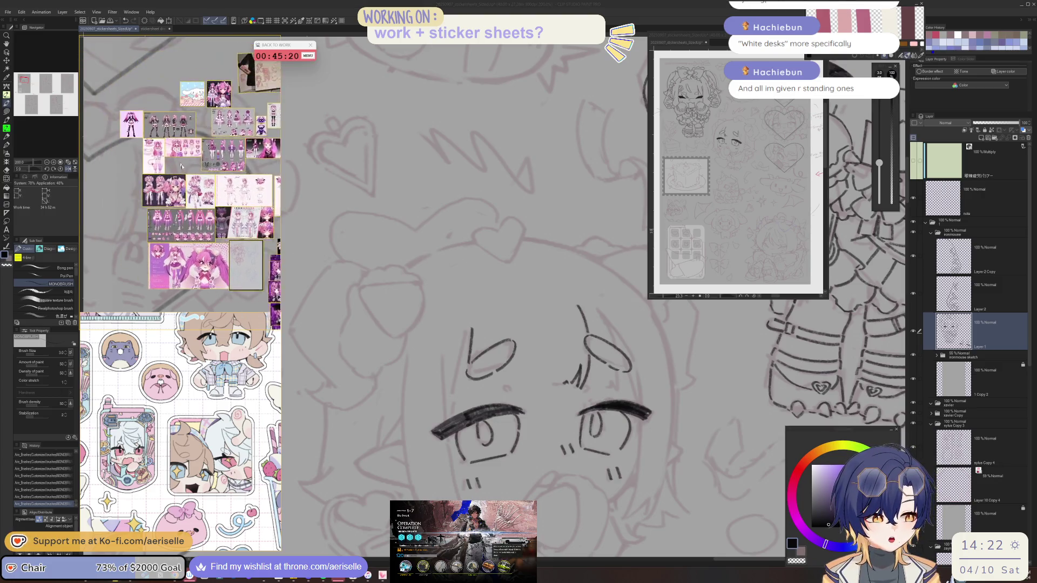
{"action": "scroll", "coordinate": [120, 190], "scroll_direction": "up", "scroll_amount": 5}
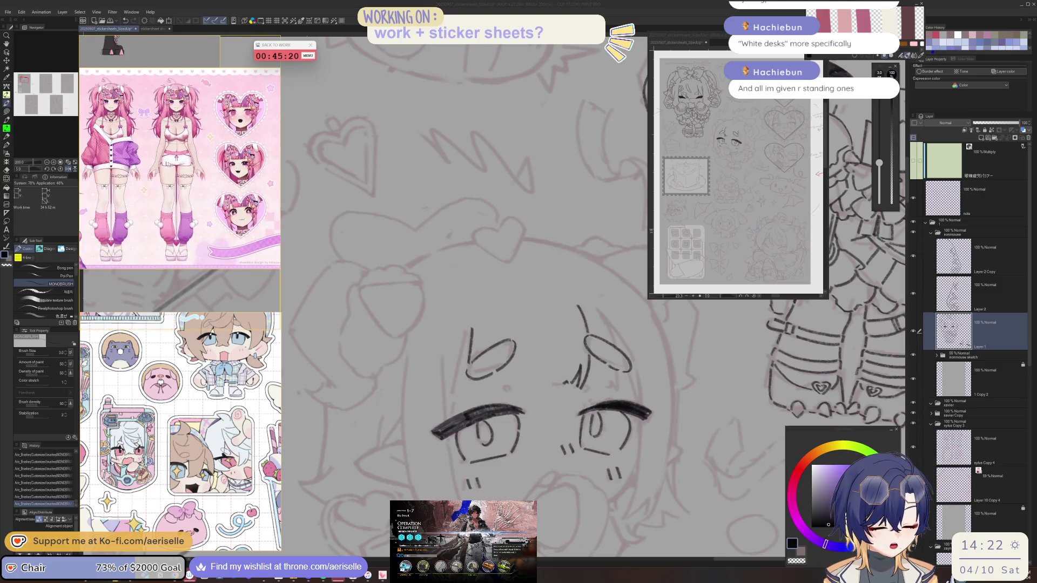
{"action": "scroll", "coordinate": [183, 189], "scroll_direction": "up", "scroll_amount": 5}
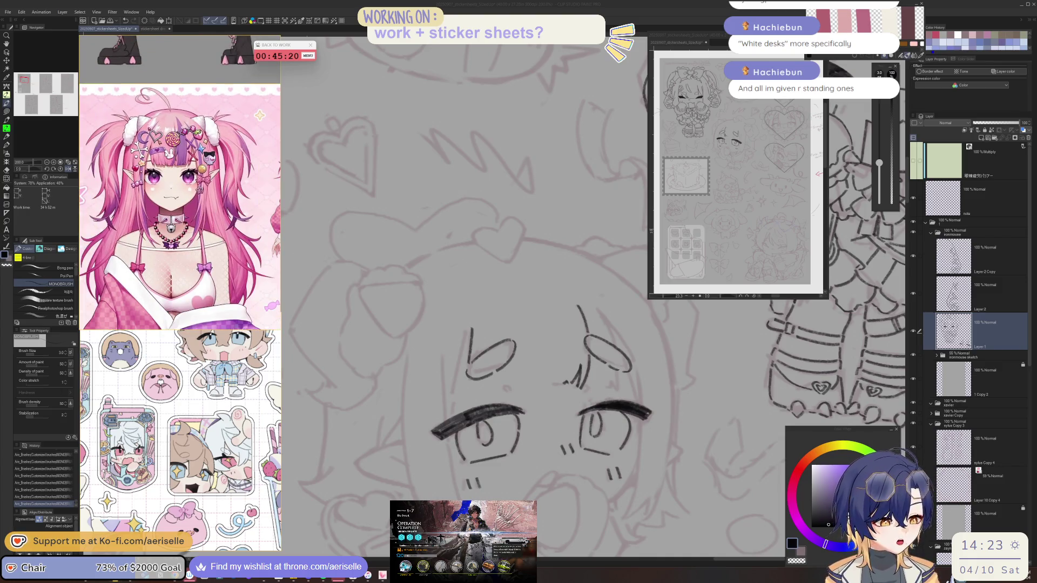
{"action": "key", "text": "-"}
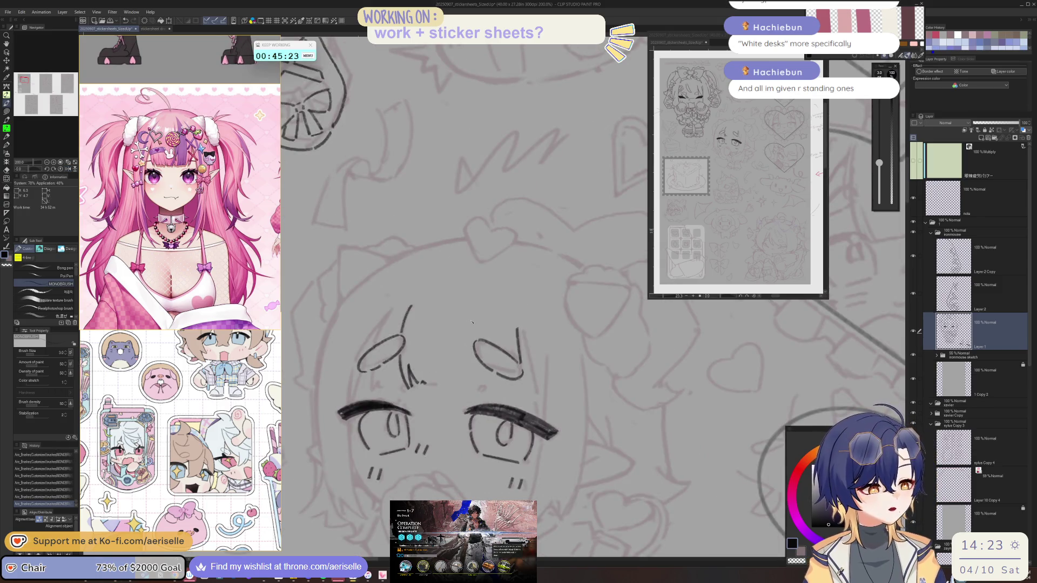
Ink a diagonal bang between the eyes and a strand along the right eye's outer edge.
{"action": "left_click_drag", "start_coordinate": [458, 348], "coordinate": [444, 382]}
{"action": "key", "text": "^"}
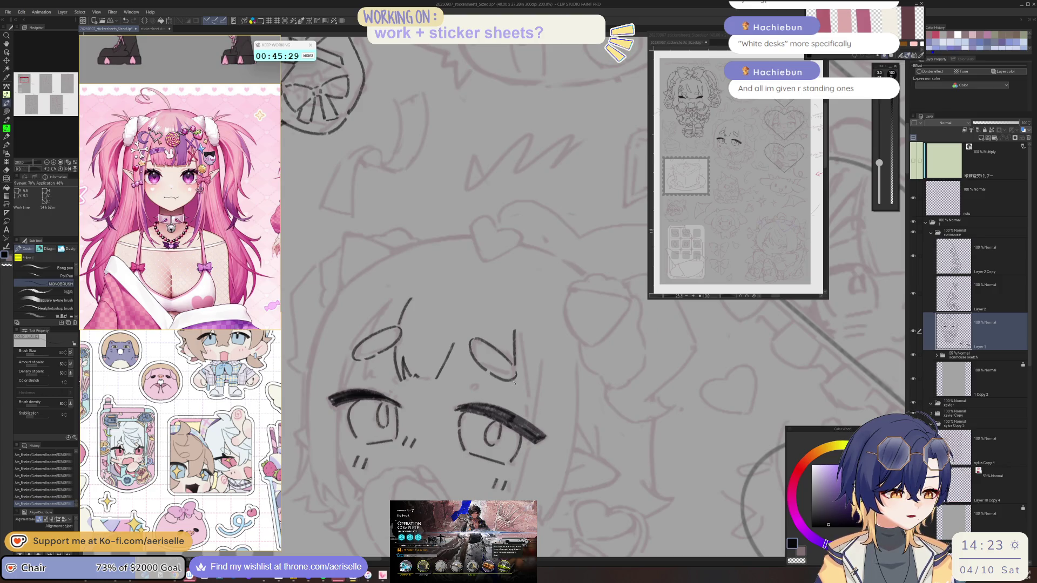
{"action": "left_click_drag", "start_coordinate": [508, 384], "coordinate": [508, 392]}
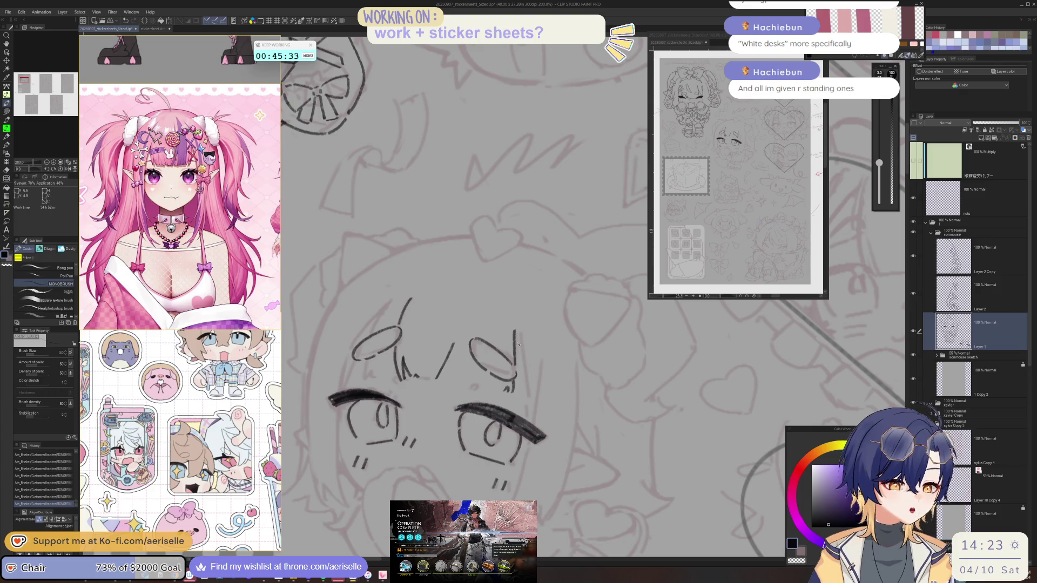
{"action": "left_click_drag", "start_coordinate": [517, 344], "coordinate": [529, 418]}
{"action": "key", "text": "ctrl+z"}
{"action": "left_click_drag", "start_coordinate": [513, 329], "coordinate": [538, 416]}
{"action": "key", "text": "ctrl+z"}
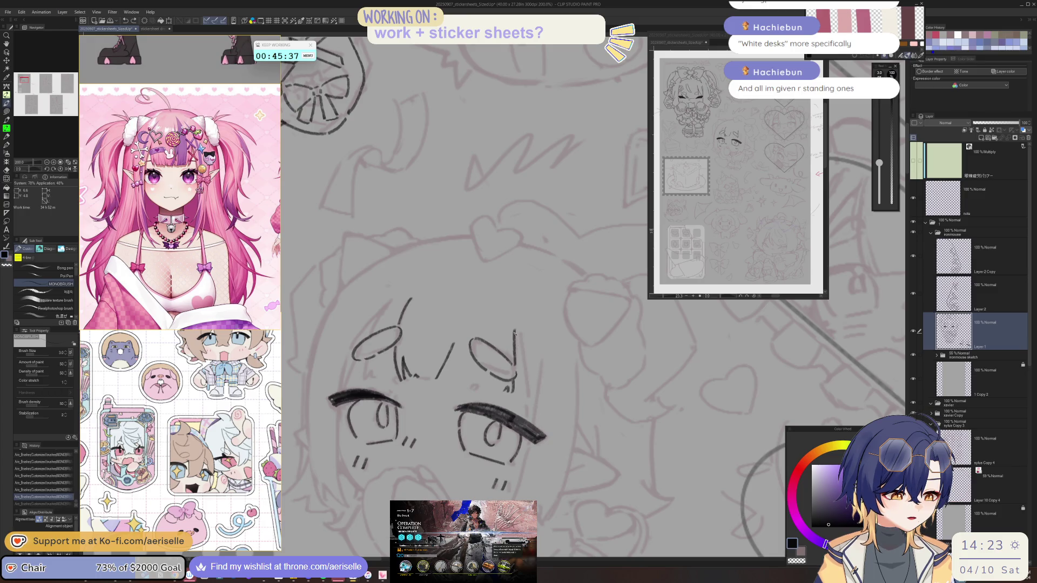
{"action": "left_click_drag", "start_coordinate": [522, 364], "coordinate": [534, 422]}
{"action": "key", "text": "h"}
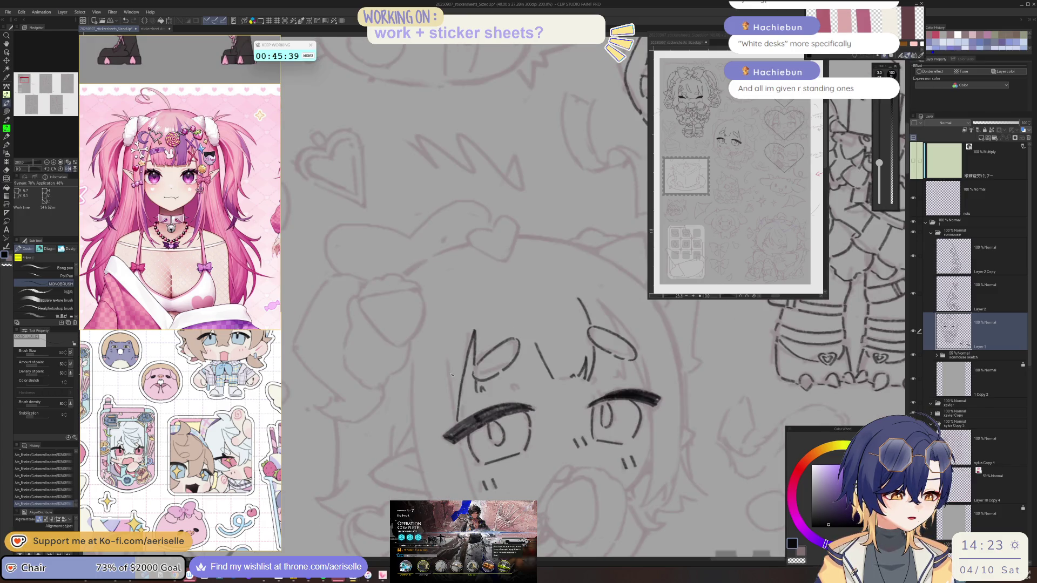
Draw the long hair line down the face's left side, redrawing it once.
{"action": "mouse_move", "coordinate": [500, 432]}
{"action": "left_mouse_down"}
{"action": "mouse_move", "coordinate": [479, 372]}
{"action": "mouse_move", "coordinate": [454, 443]}
{"action": "mouse_move", "coordinate": [470, 470]}
{"action": "left_mouse_up"}
{"action": "mouse_move", "coordinate": [392, 300]}
{"action": "left_mouse_down"}
{"action": "mouse_move", "coordinate": [386, 361]}
{"action": "mouse_move", "coordinate": [416, 452]}
{"action": "mouse_move", "coordinate": [377, 421]}
{"action": "left_mouse_up"}
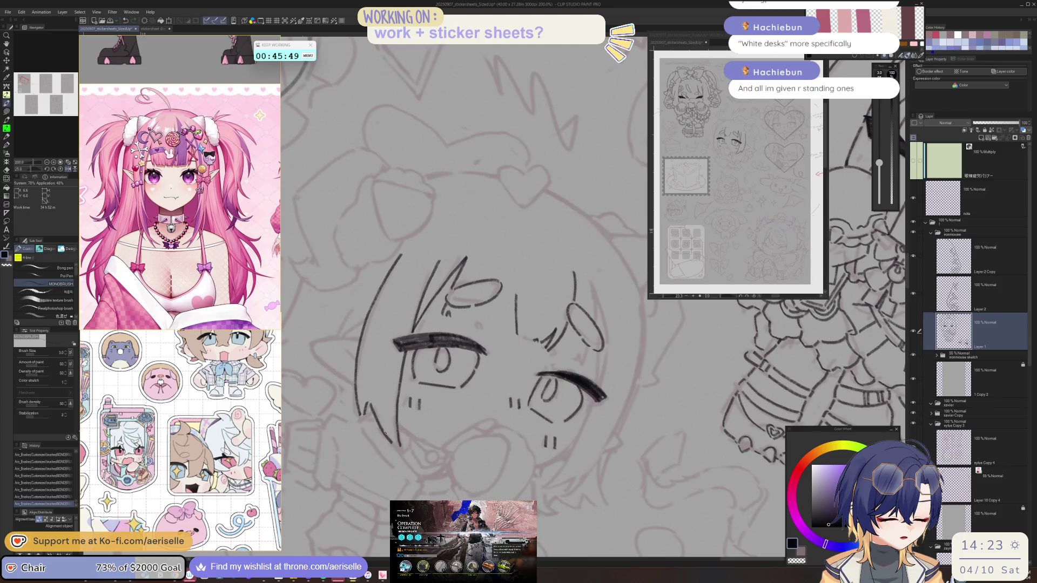
{"action": "scroll", "coordinate": [384, 433], "scroll_direction": "down", "scroll_amount": 2}
{"action": "scroll", "coordinate": [402, 361], "scroll_direction": "up", "scroll_amount": 2}
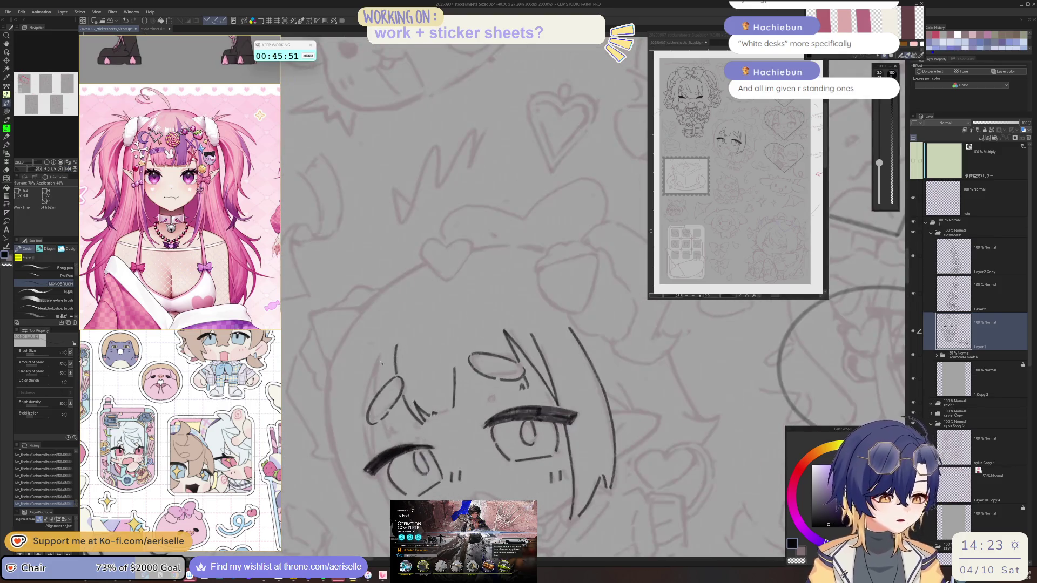
{"action": "key", "text": "ctrl+z"}
{"action": "left_click_drag", "start_coordinate": [377, 349], "coordinate": [386, 434]}
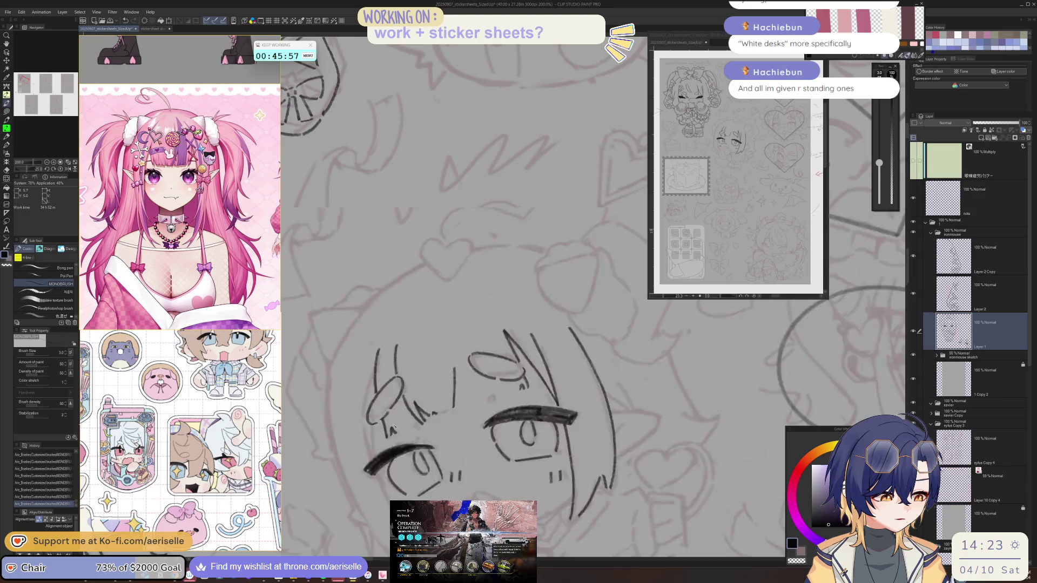
{"action": "key", "text": "ctrl+at"}
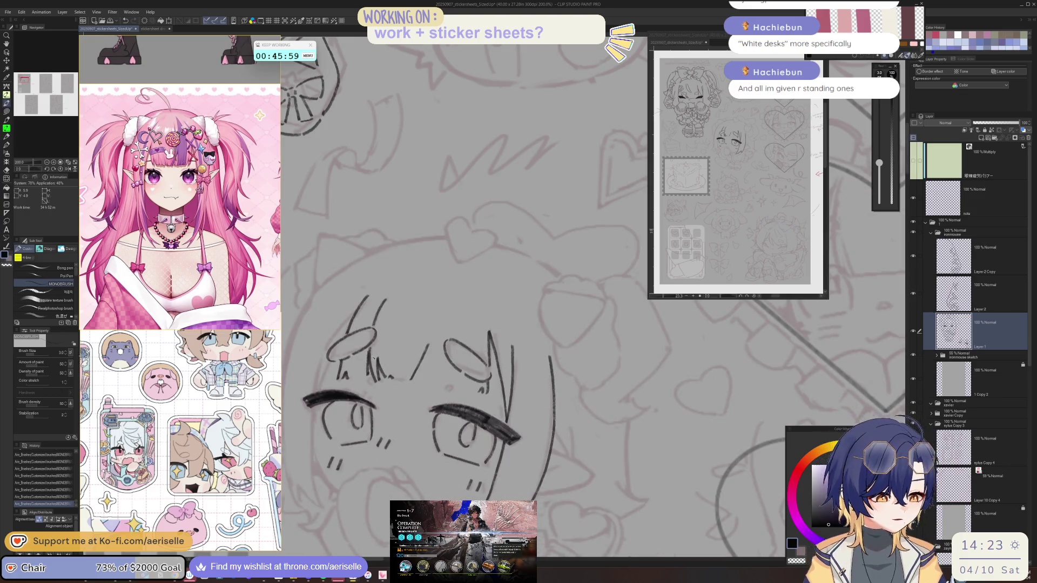
{"action": "key", "text": "ctrl+z"}
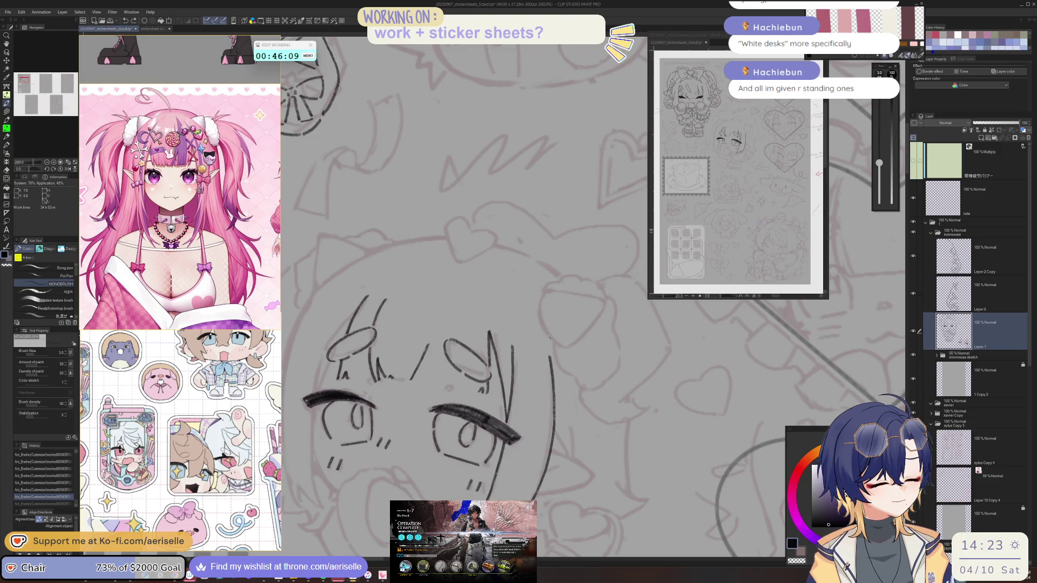
Extend the left hair line downward and darken the left face contour.
{"action": "left_click", "coordinate": [393, 465]}
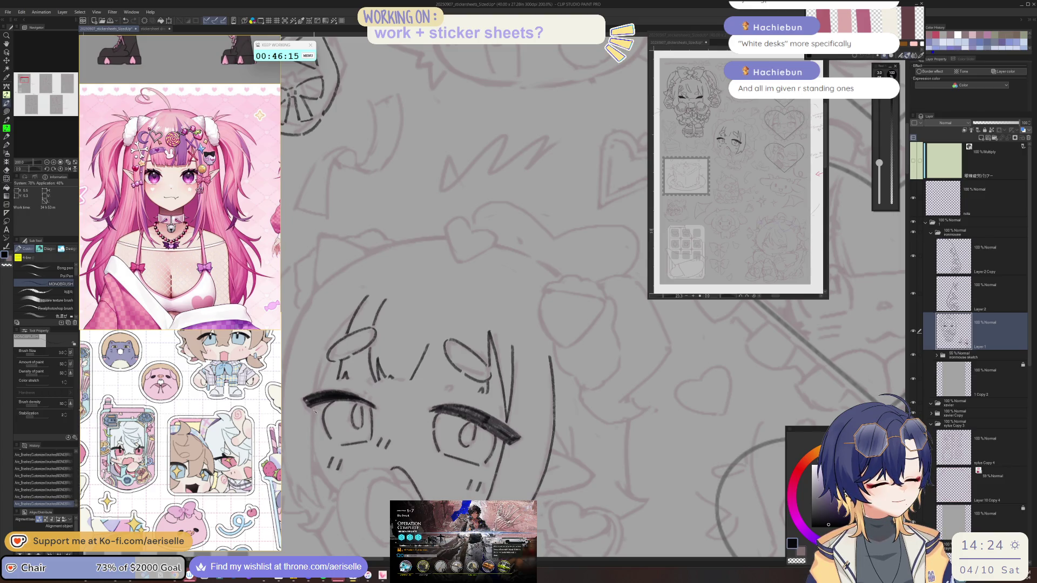
{"action": "key", "text": "minus"}
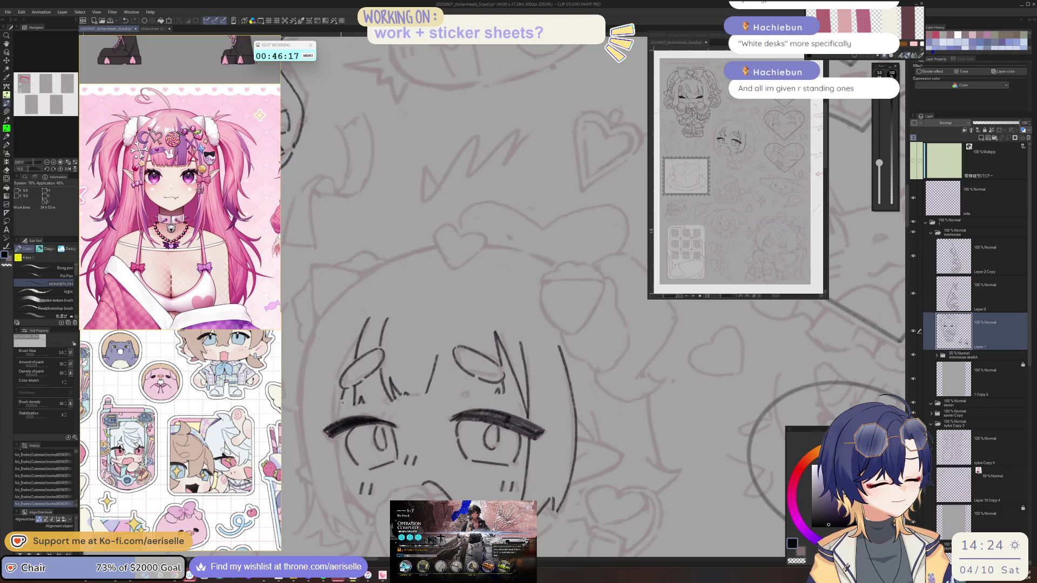
{"action": "key", "text": "minus"}
{"action": "left_click_drag", "start_coordinate": [365, 398], "coordinate": [366, 435]}
{"action": "key", "text": "asciicircum"}
{"action": "key", "text": "asciicircum"}
{"action": "key", "text": "asciicircum"}
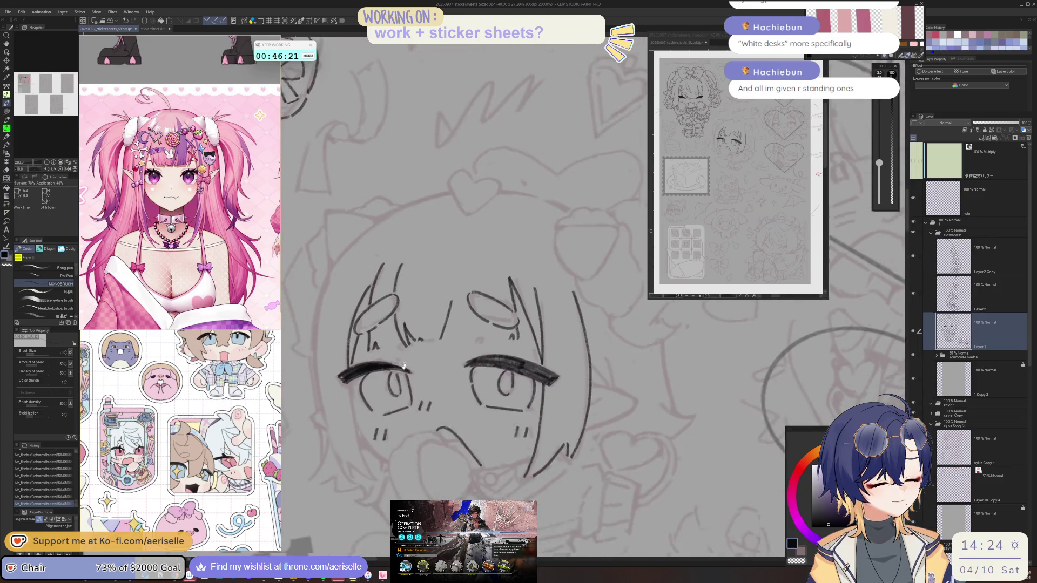
{"action": "left_click_drag", "start_coordinate": [359, 383], "coordinate": [377, 452]}
{"action": "left_click_drag", "start_coordinate": [359, 384], "coordinate": [371, 420]}
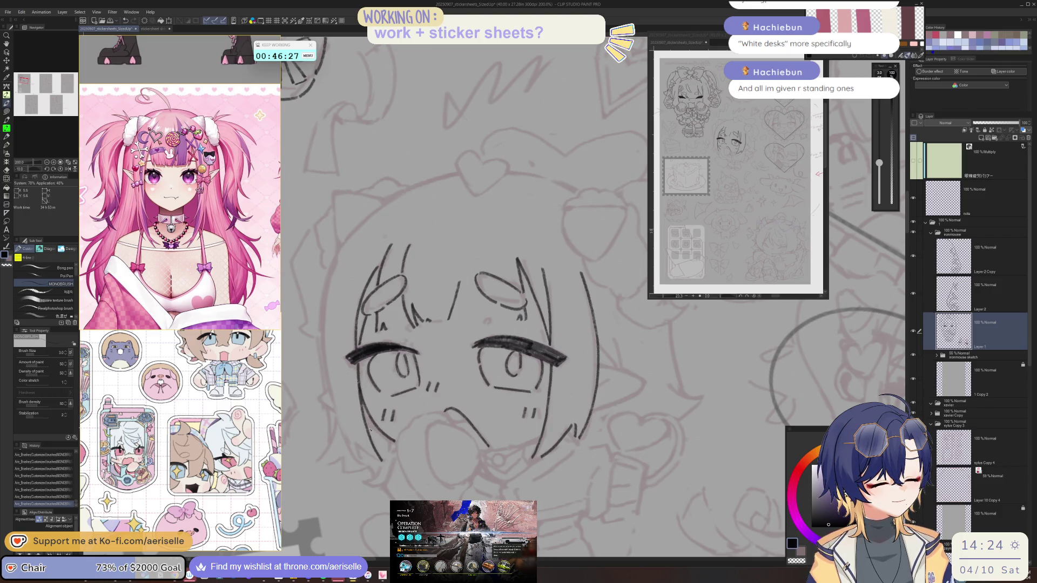
At 150% zoom, ink the left edge of the chibi's face.
{"action": "key", "text": "ctrl+minus"}
{"action": "key", "text": "minus"}
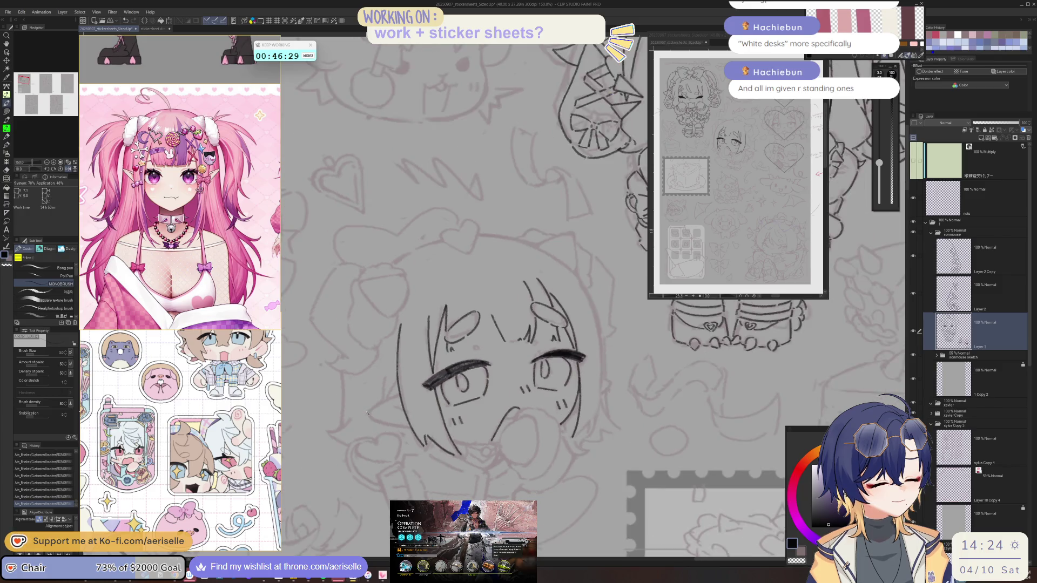
{"action": "key", "text": "asciicircum"}
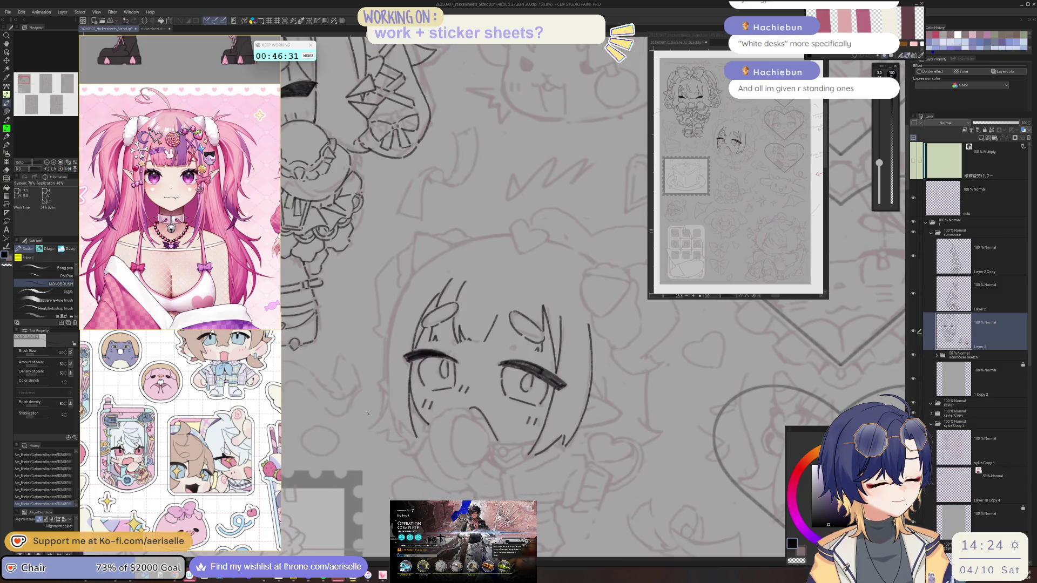
{"action": "left_click_drag", "start_coordinate": [387, 357], "coordinate": [402, 427]}
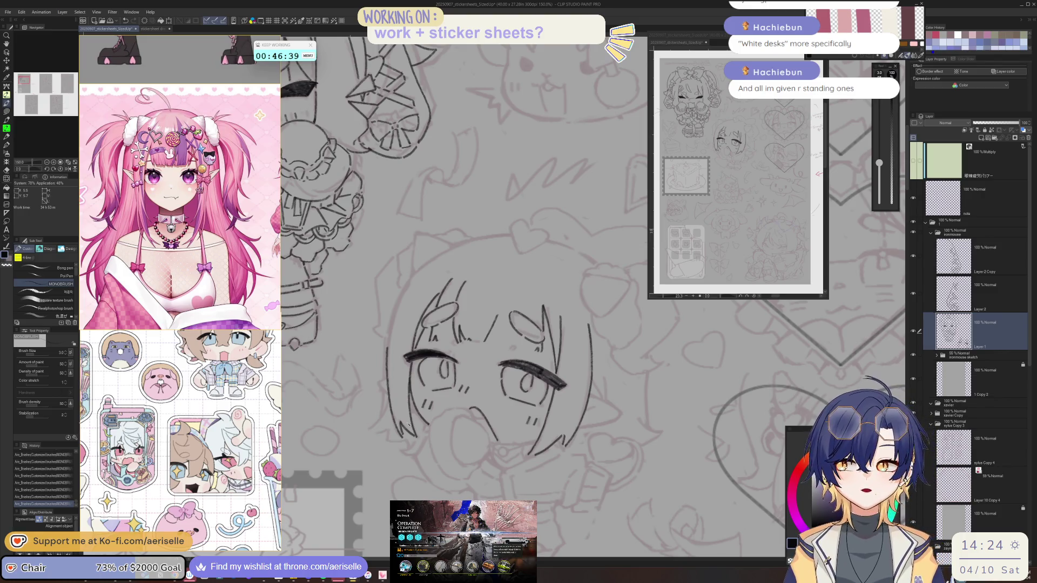
{"action": "key", "text": "minus"}
{"action": "key", "text": "minus"}
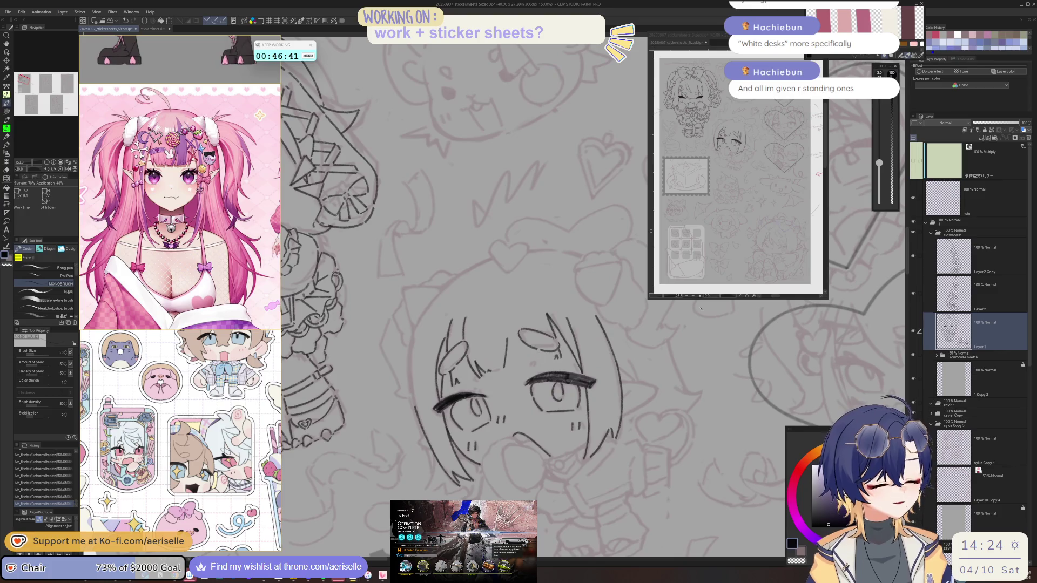
{"action": "key", "text": "minus"}
{"action": "key", "text": "minus"}
{"action": "key", "text": "minus"}
Add a short vertical stroke to the face lineart at a tilted, zoomed-out view.
{"action": "scroll", "coordinate": [473, 395], "scroll_direction": "up", "scroll_amount": 1}
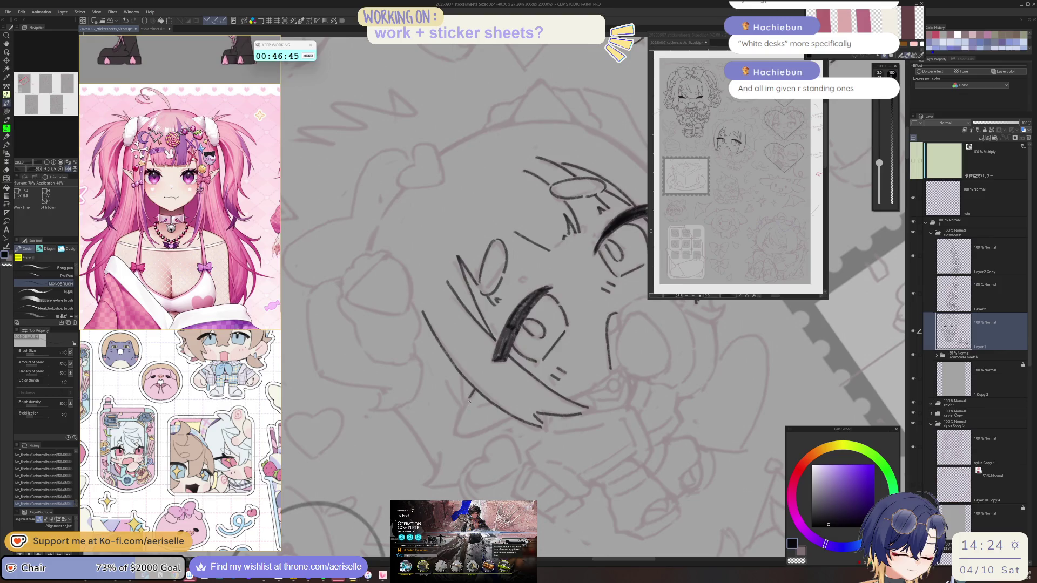
{"action": "key", "text": "minus"}
{"action": "key", "text": "minus"}
{"action": "key", "text": "minus"}
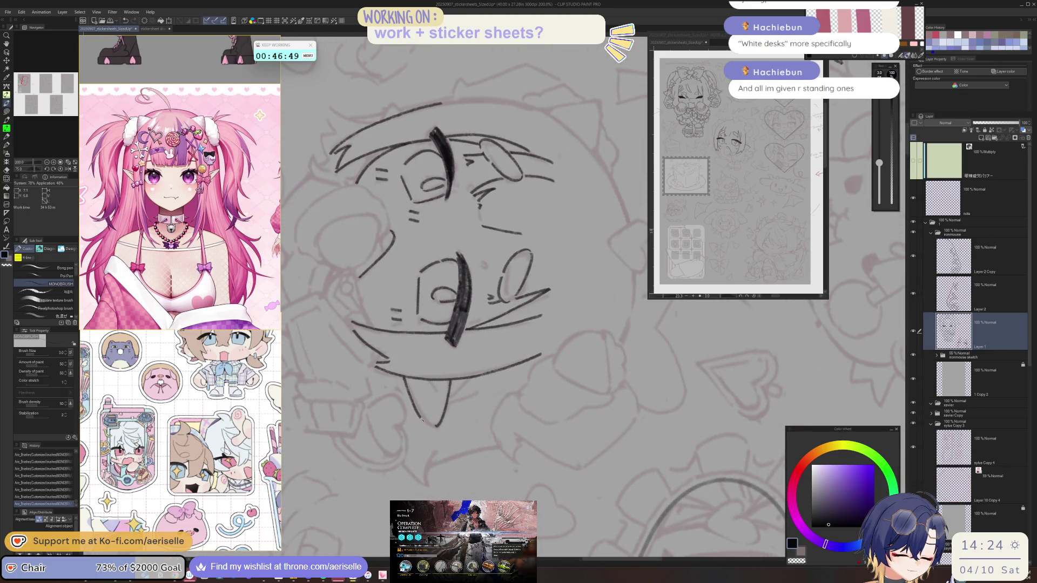
{"action": "key", "text": "h"}
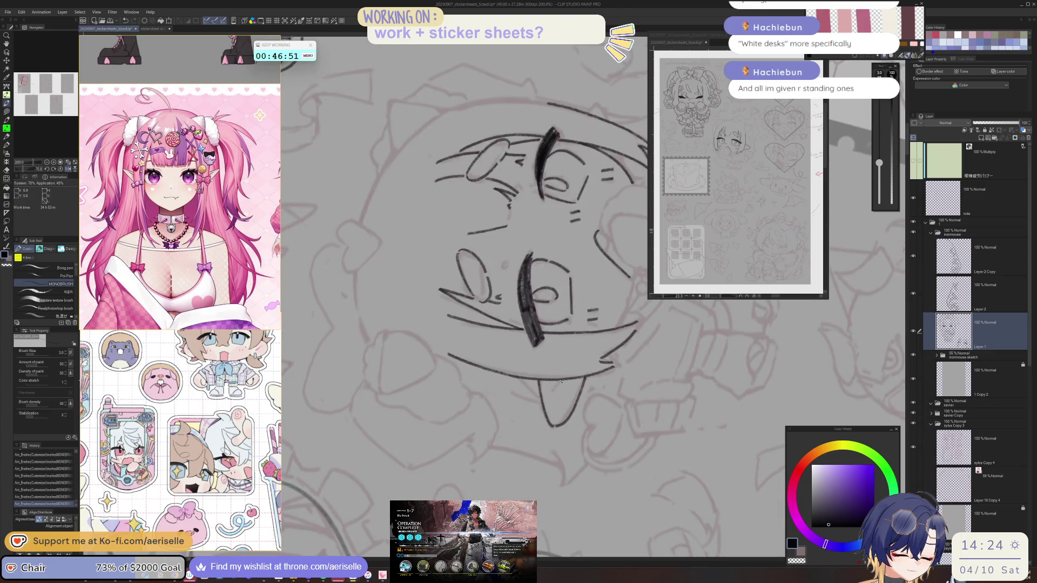
{"action": "key", "text": "asciicircum"}
{"action": "key", "text": "asciicircum"}
{"action": "key", "text": "asciicircum"}
{"action": "key", "text": "minus"}
{"action": "key", "text": "minus"}
{"action": "key", "text": "minus"}
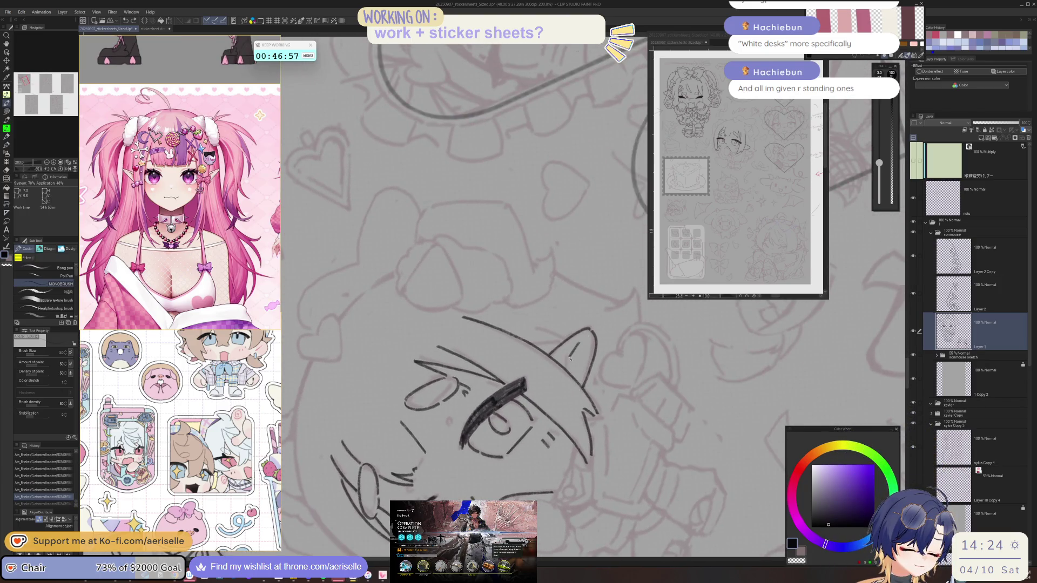
{"action": "key", "text": "asciicircum"}
{"action": "key", "text": "asciicircum"}
{"action": "key", "text": "asciicircum"}
{"action": "key", "text": "ctrl+minus"}
{"action": "key", "text": "minus"}
{"action": "key", "text": "minus"}
{"action": "key", "text": "minus"}
{"action": "scroll", "coordinate": [478, 433], "scroll_direction": "up", "scroll_amount": 4}
{"action": "left_click_drag", "start_coordinate": [469, 432], "coordinate": [469, 457]}
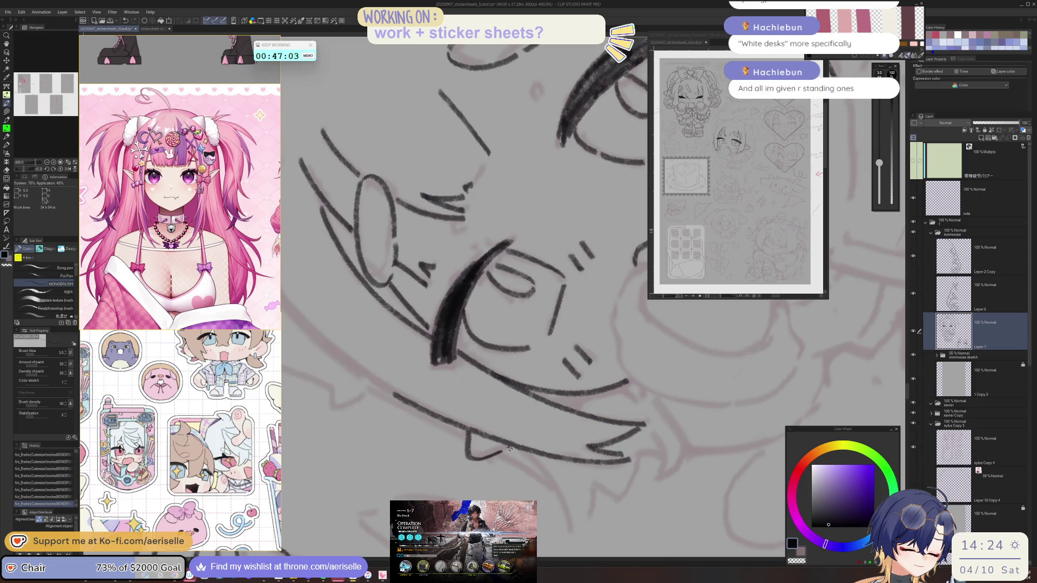
Bring the face sketch back upright and lower in the view.
{"action": "scroll", "coordinate": [507, 445], "scroll_direction": "down", "scroll_amount": 6}
{"action": "scroll", "coordinate": [602, 356], "scroll_direction": "up", "scroll_amount": 1}
{"action": "scroll", "coordinate": [435, 314], "scroll_direction": "up", "scroll_amount": 5}
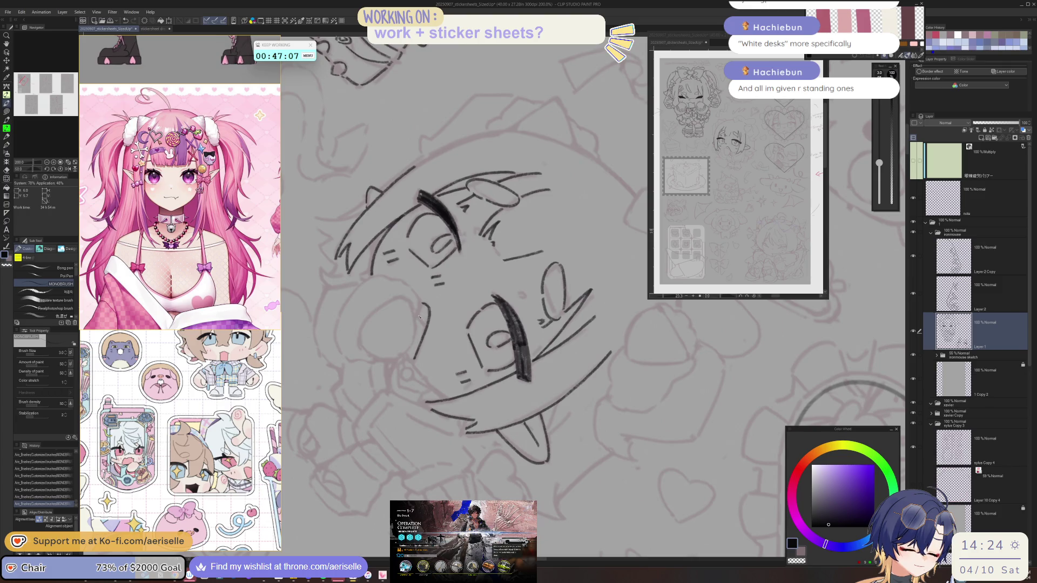
{"action": "key", "text": "minus"}
{"action": "key", "text": "minus"}
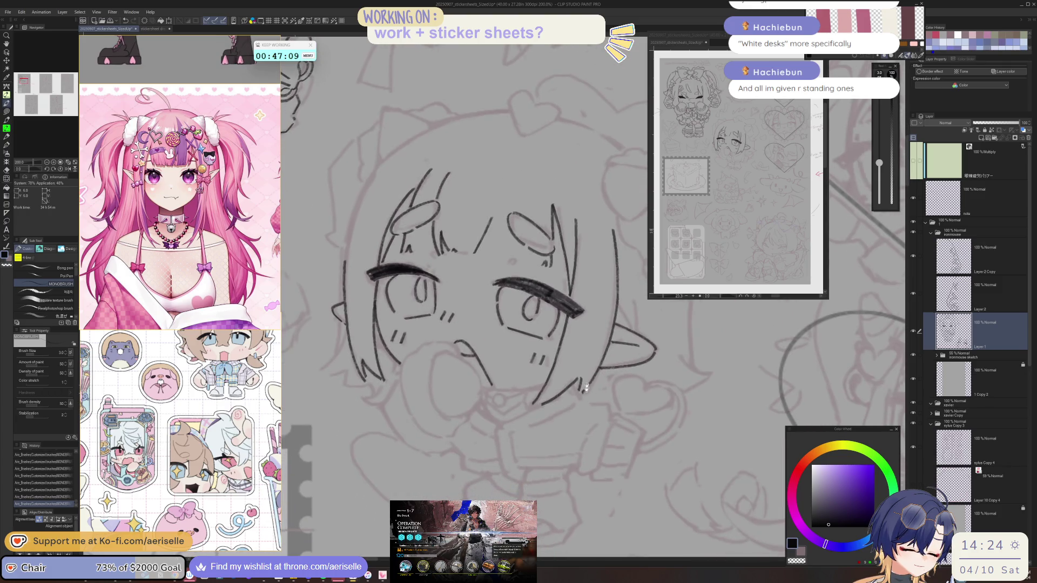
{"action": "key", "text": "minus"}
{"action": "key", "text": "asciicircum"}
{"action": "key", "text": "asciicircum"}
{"action": "key", "text": "asciicircum"}
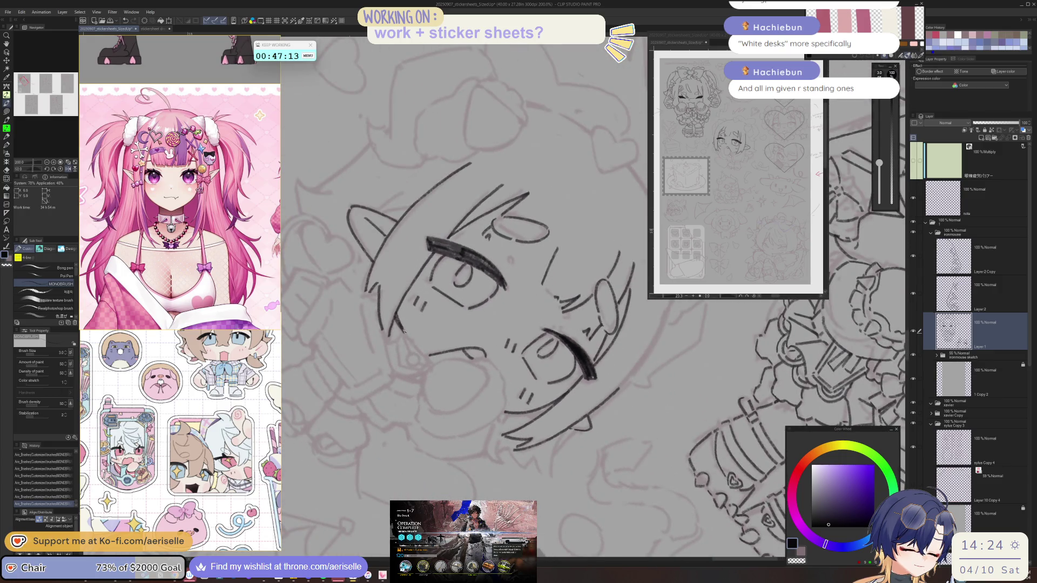
{"action": "key", "text": "minus"}
{"action": "key", "text": "minus"}
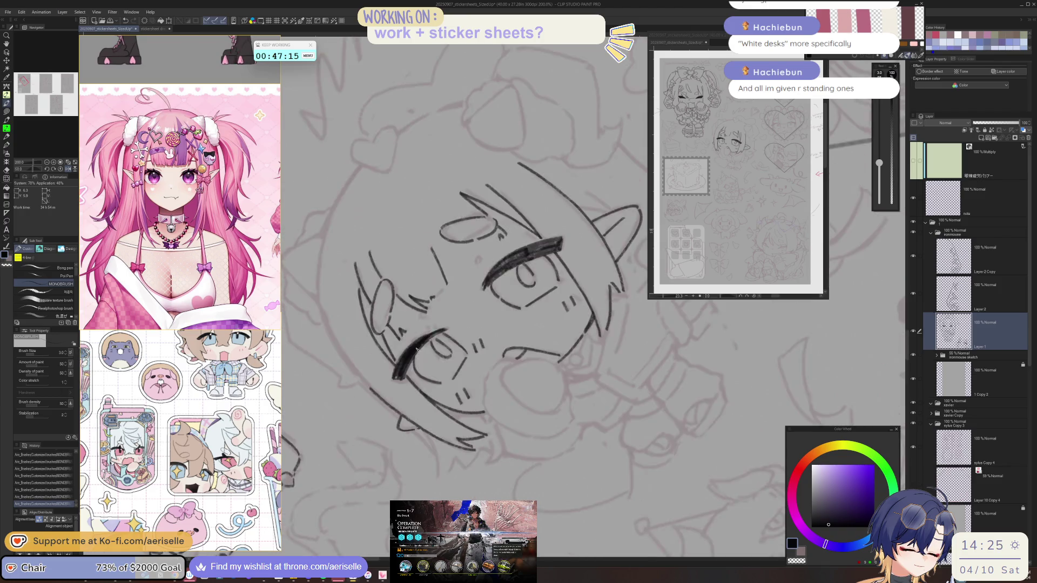
{"action": "mouse_move", "coordinate": [416, 348]}
{"action": "left_mouse_down"}
{"action": "mouse_move", "coordinate": [448, 436]}
{"action": "mouse_move", "coordinate": [471, 416]}
{"action": "left_mouse_up"}
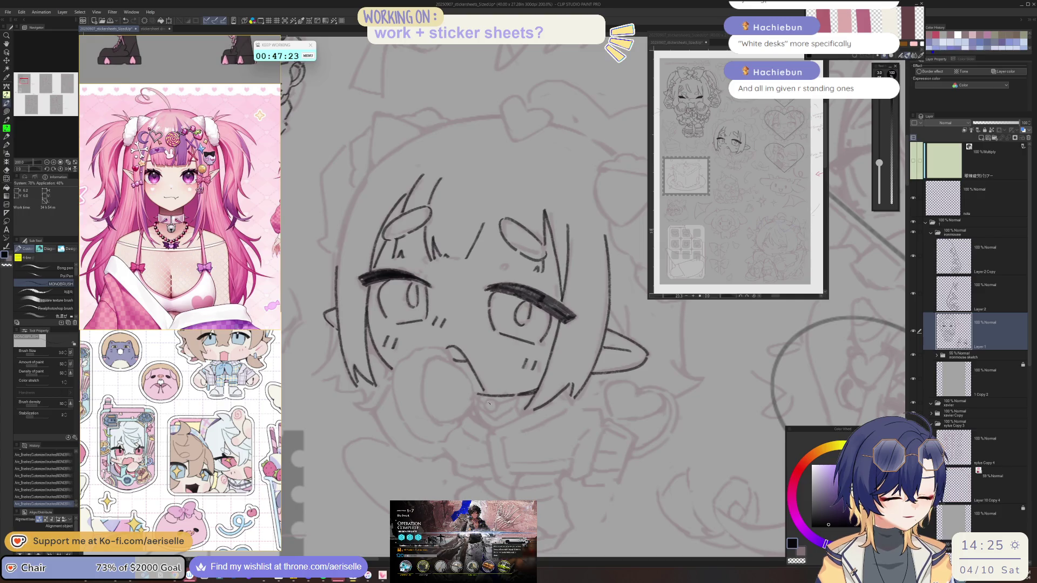
Draw a short choker stroke under the mouth and a small loop for the dangling charm.
{"action": "key", "text": "ctrl+z"}
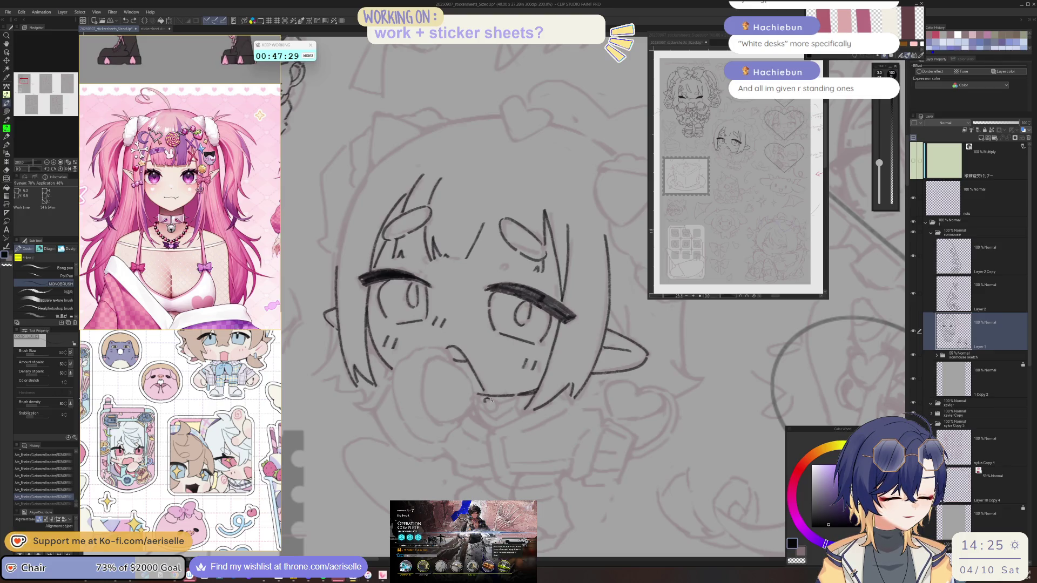
{"action": "left_click_drag", "start_coordinate": [497, 402], "coordinate": [485, 406]}
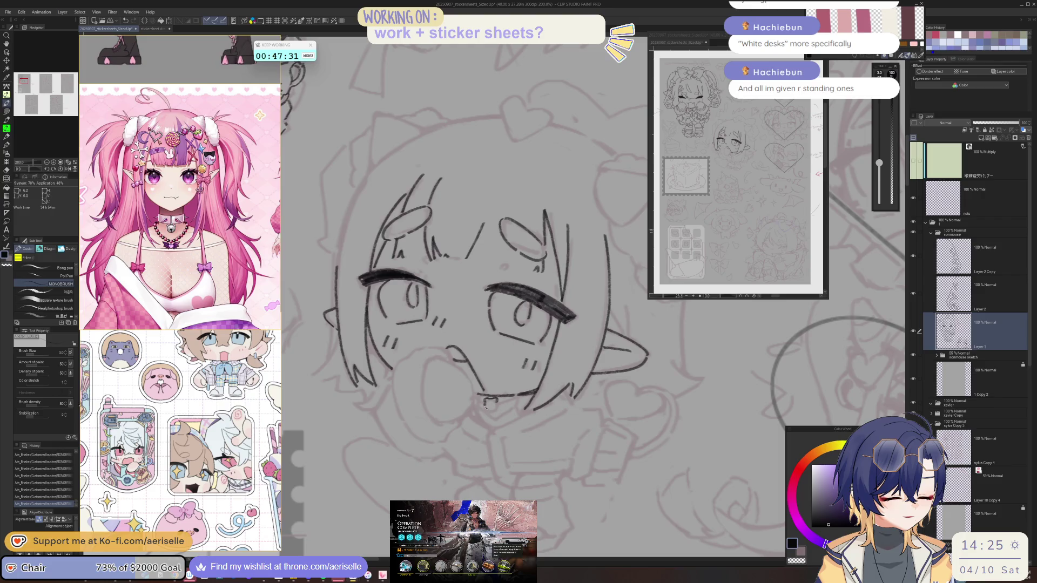
{"action": "left_click_drag", "start_coordinate": [496, 406], "coordinate": [489, 404]}
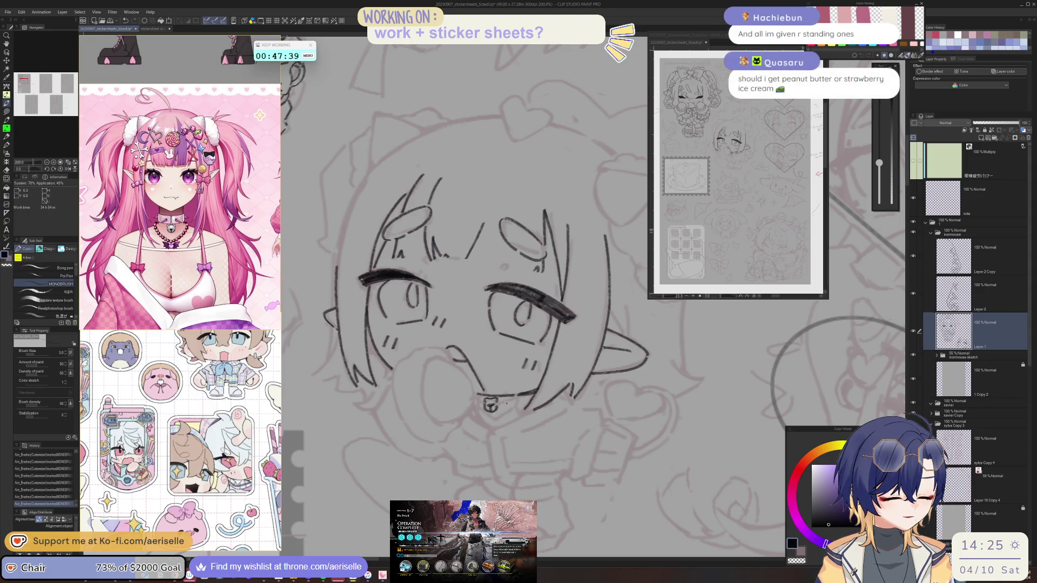
{"action": "left_click_drag", "start_coordinate": [505, 404], "coordinate": [464, 345]}
{"action": "key", "text": "ctrl+z"}
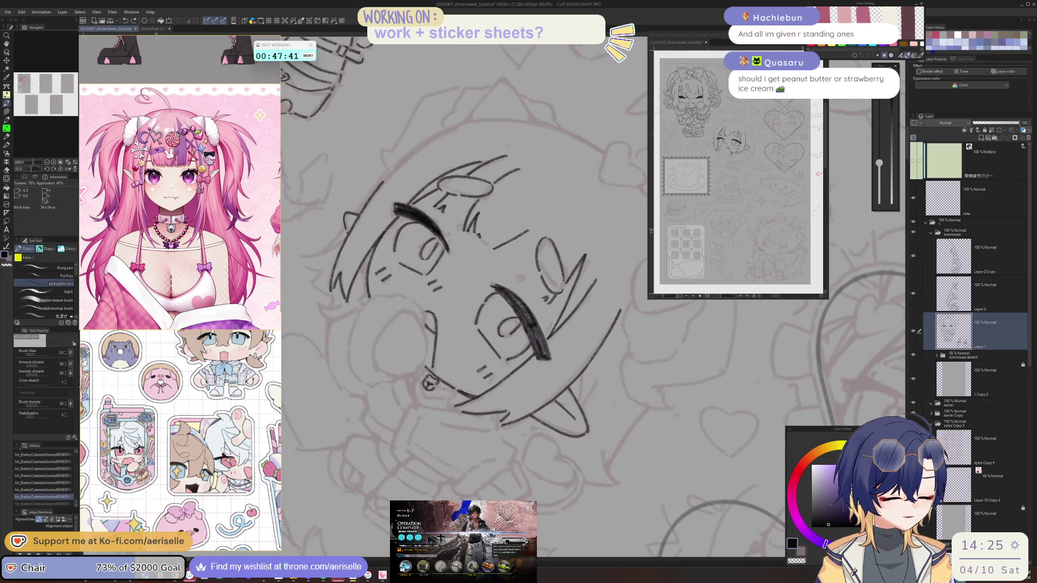
{"action": "key", "text": "ctrl+y"}
{"action": "key", "text": "ctrl+z"}
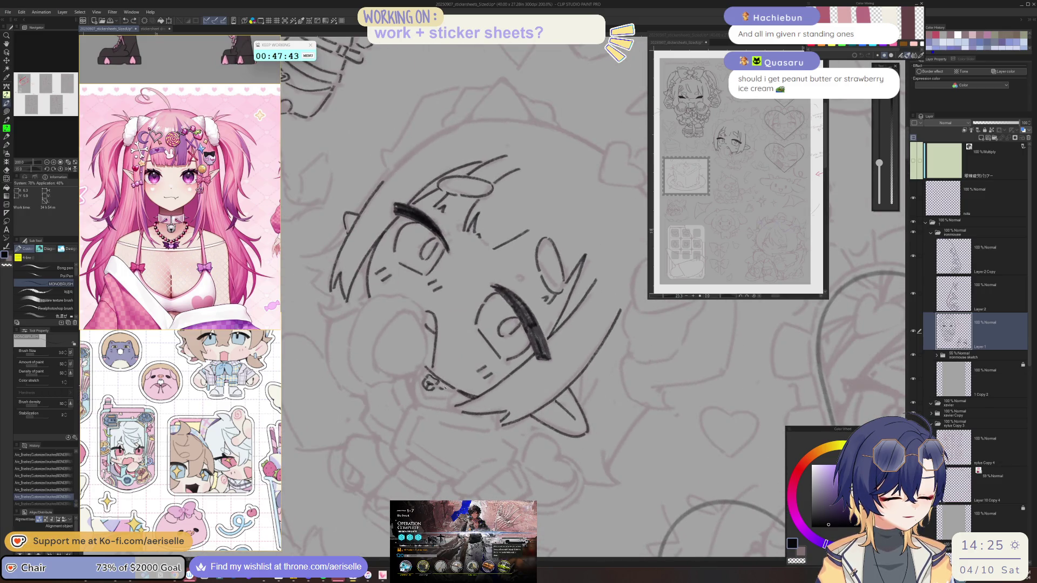
{"action": "key", "text": "ctrl+y"}
Add a curved line and a small stud stroke beside the collar charm.
{"action": "key", "text": "-"}
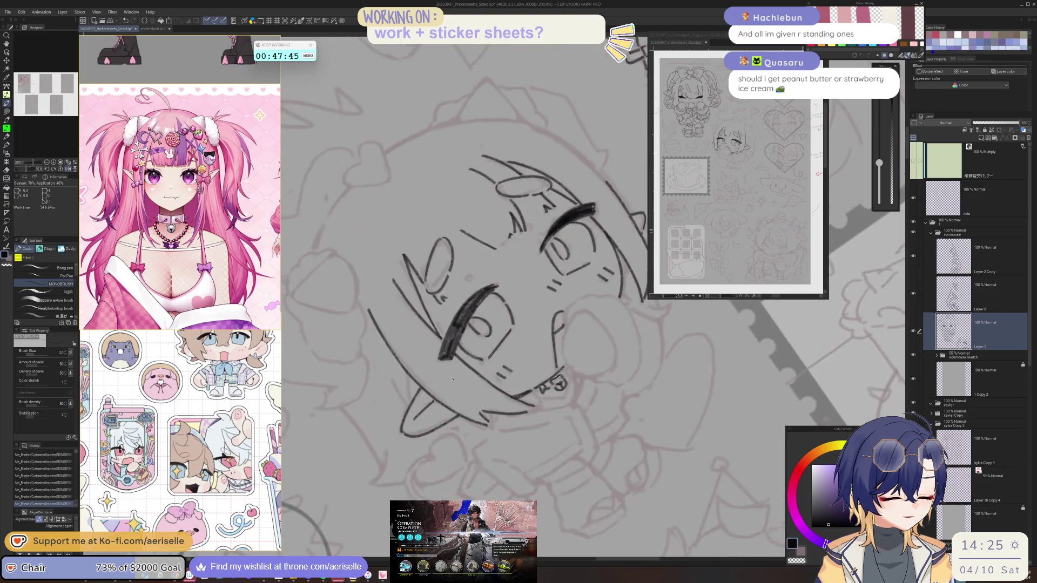
{"action": "key", "text": "-"}
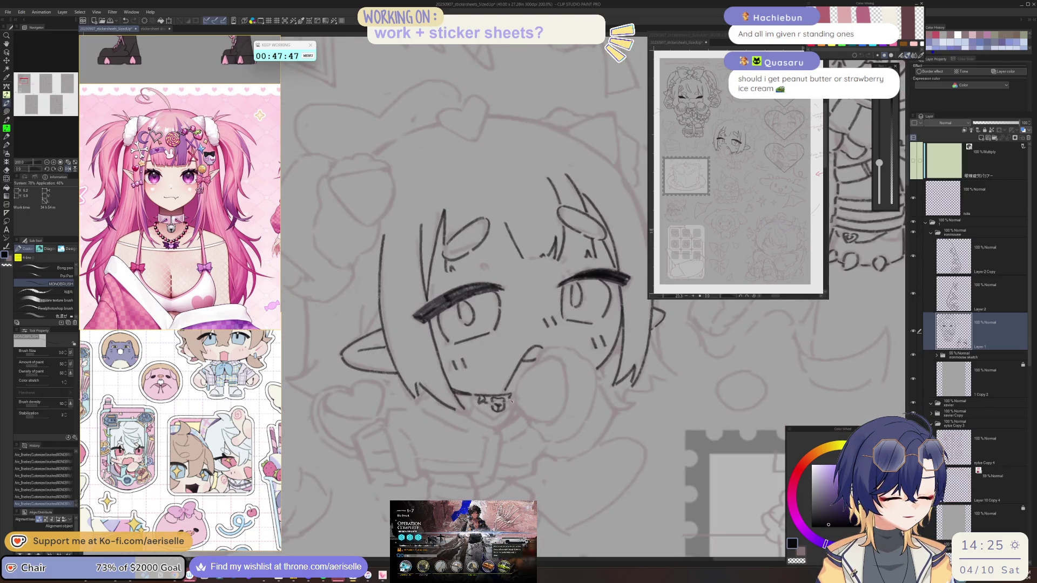
{"action": "key", "text": "asciicircum"}
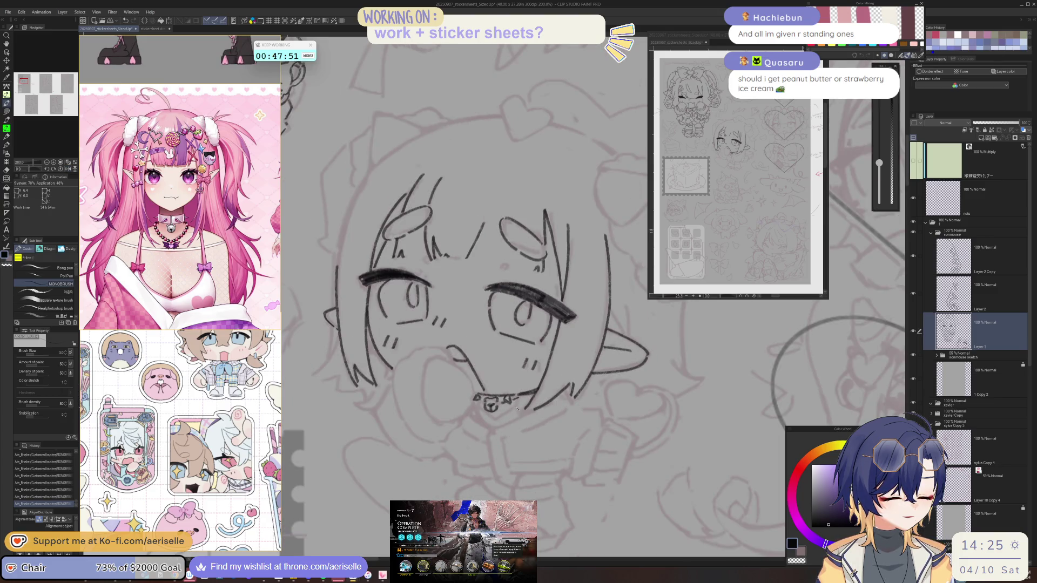
{"action": "left_click_drag", "start_coordinate": [515, 403], "coordinate": [511, 410]}
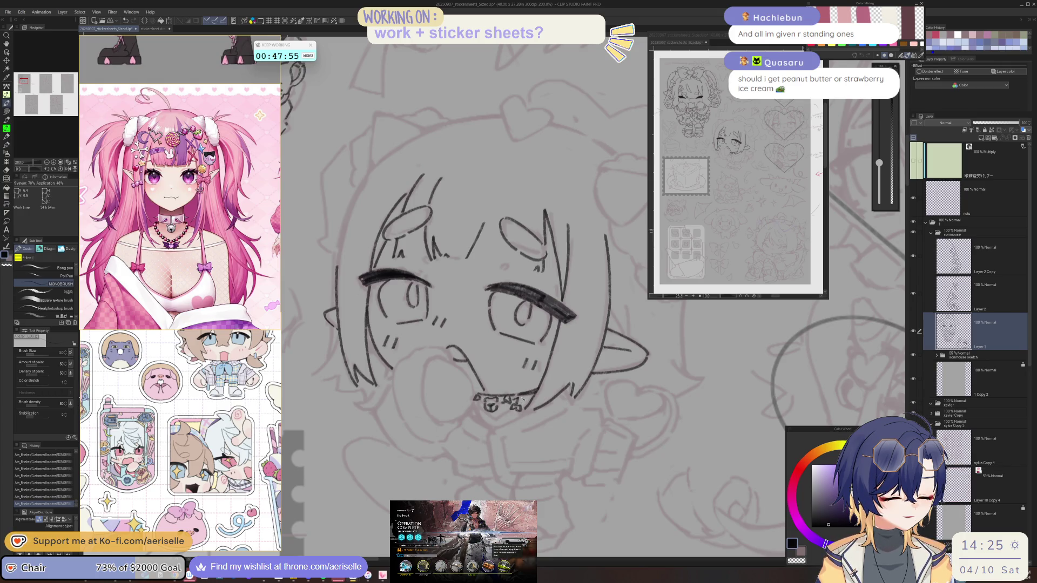
{"action": "key", "text": "asciicircum"}
{"action": "key", "text": "asciicircum"}
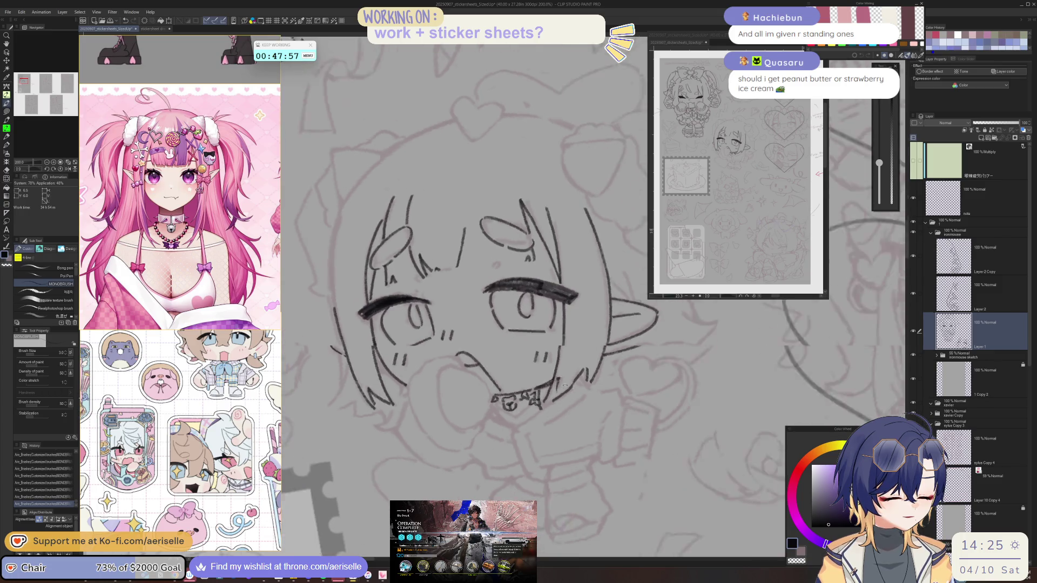
{"action": "key", "text": "asciicircum"}
{"action": "key", "text": "asciicircum"}
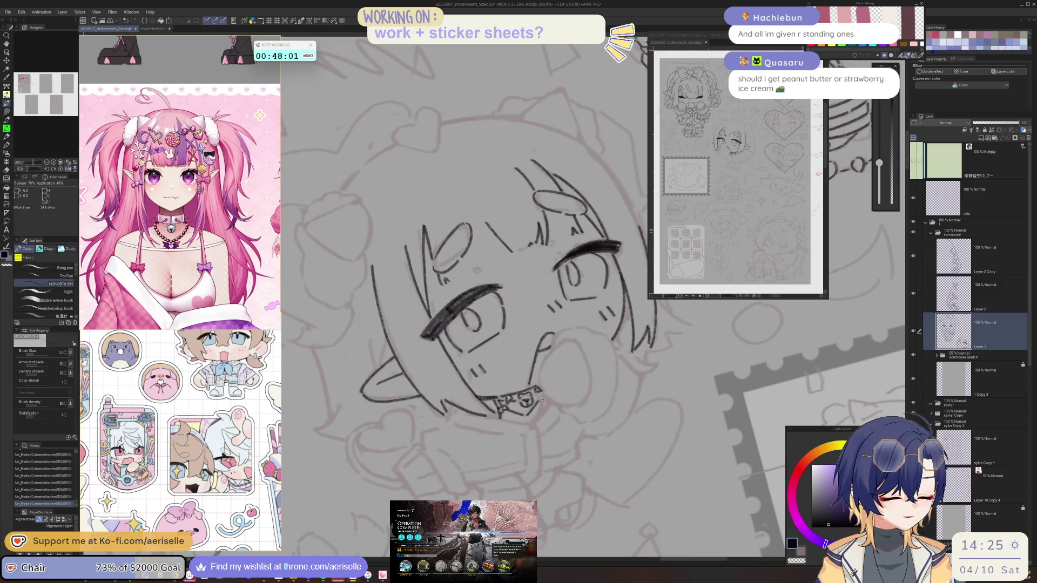
{"action": "key", "text": "asciicircum"}
{"action": "key", "text": "asciicircum"}
{"action": "key", "text": "asciicircum"}
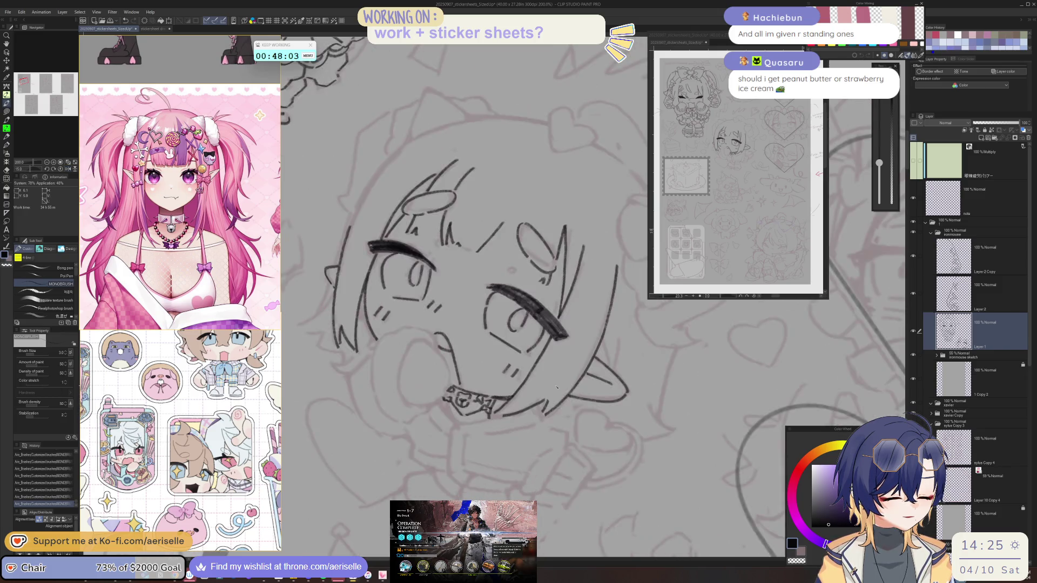
{"action": "key", "text": "asciicircum"}
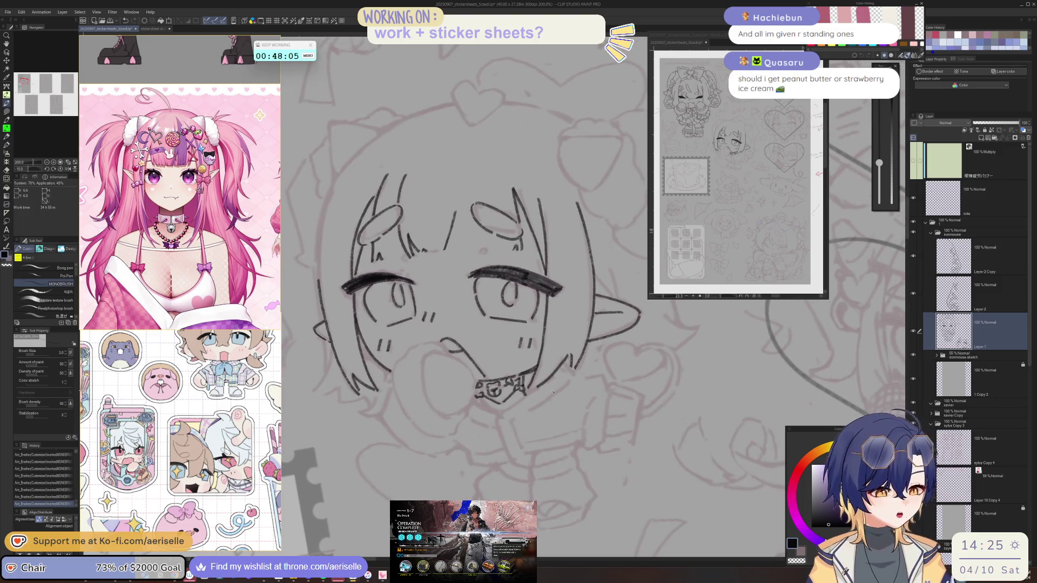
{"action": "key", "text": "ctrl+z"}
{"action": "left_click_drag", "start_coordinate": [512, 400], "coordinate": [519, 404]}
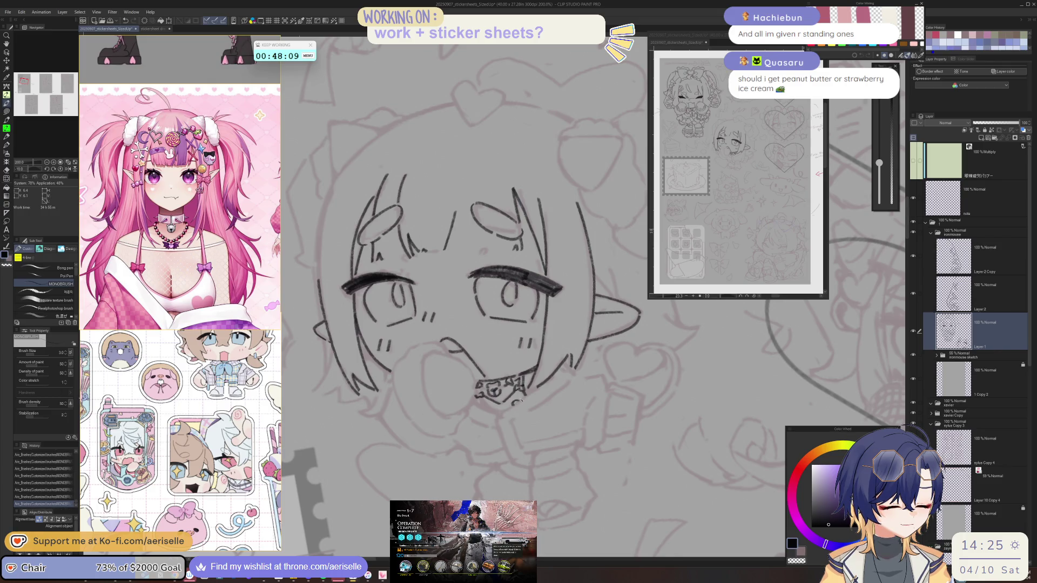
{"action": "key", "text": "asciicircum"}
{"action": "key", "text": "minus"}
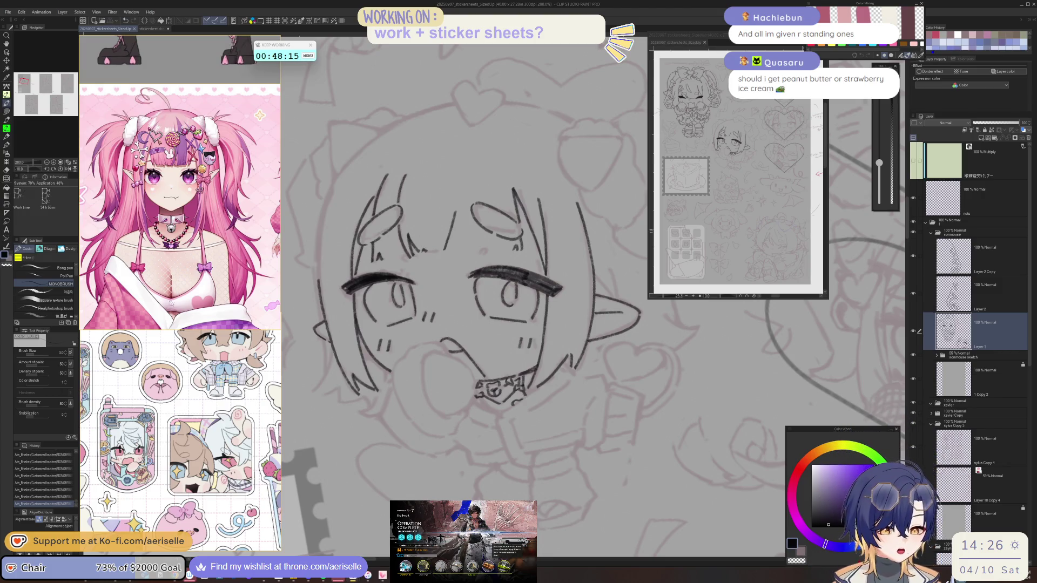
{"action": "scroll", "coordinate": [132, 289], "scroll_direction": "down", "scroll_amount": 5}
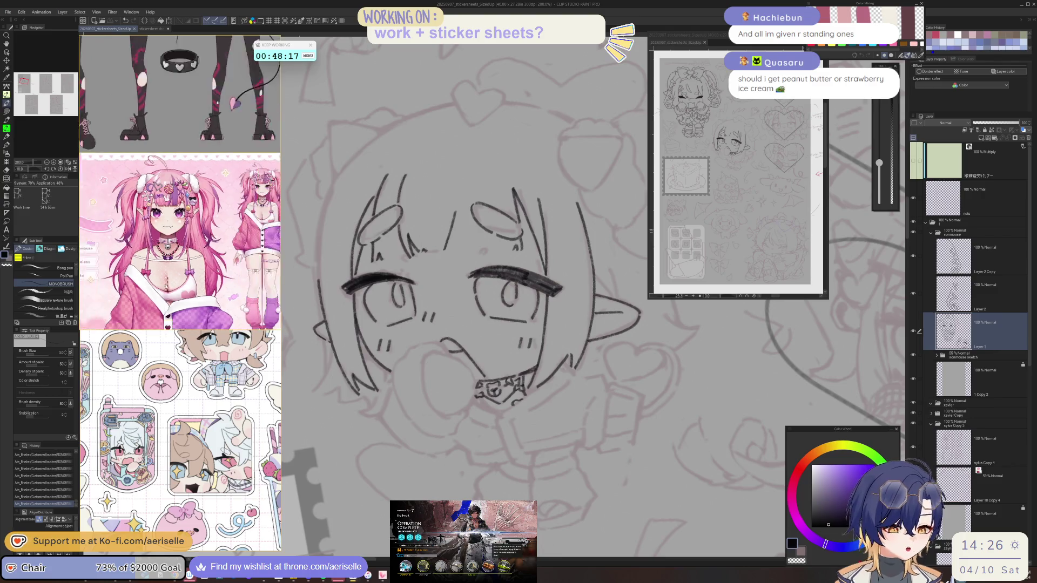
{"action": "scroll", "coordinate": [165, 252], "scroll_direction": "down", "scroll_amount": 2}
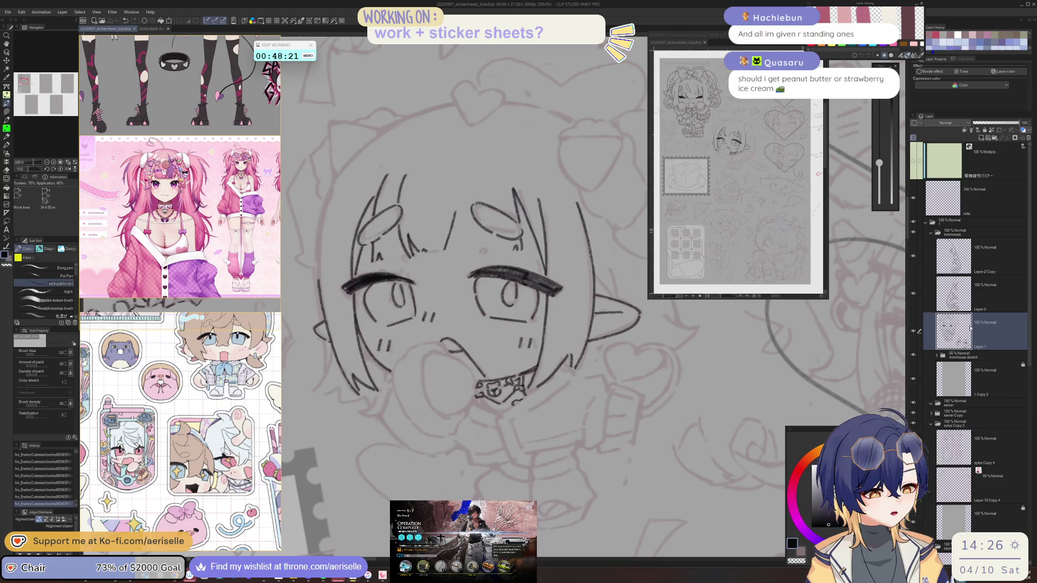
Ink short jacket collar lines just below the studded choker.
{"action": "left_click_drag", "start_coordinate": [502, 414], "coordinate": [565, 371]}
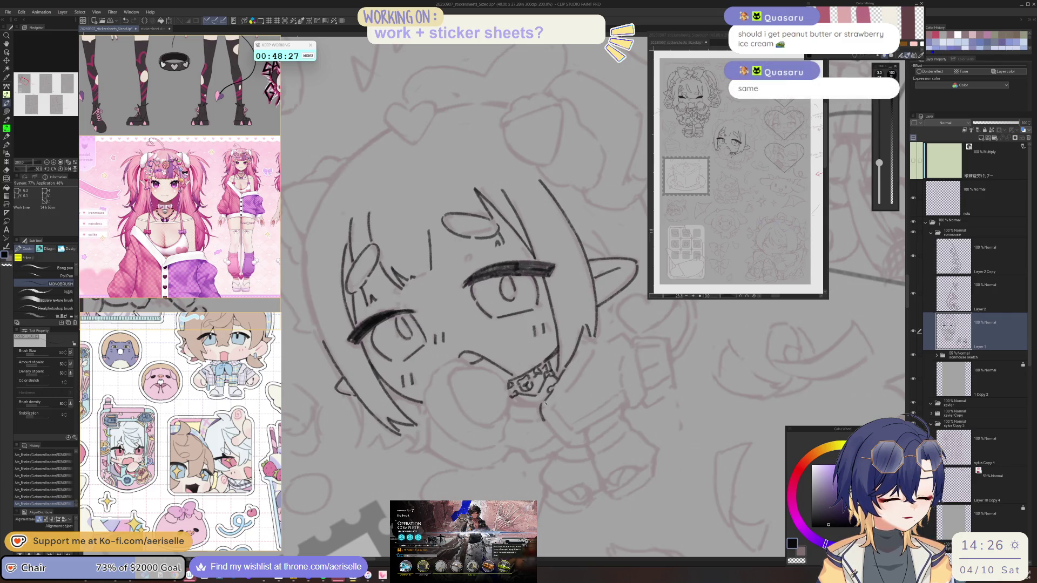
{"action": "key", "text": "ctrl+at"}
{"action": "left_click_drag", "start_coordinate": [639, 335], "coordinate": [525, 420]}
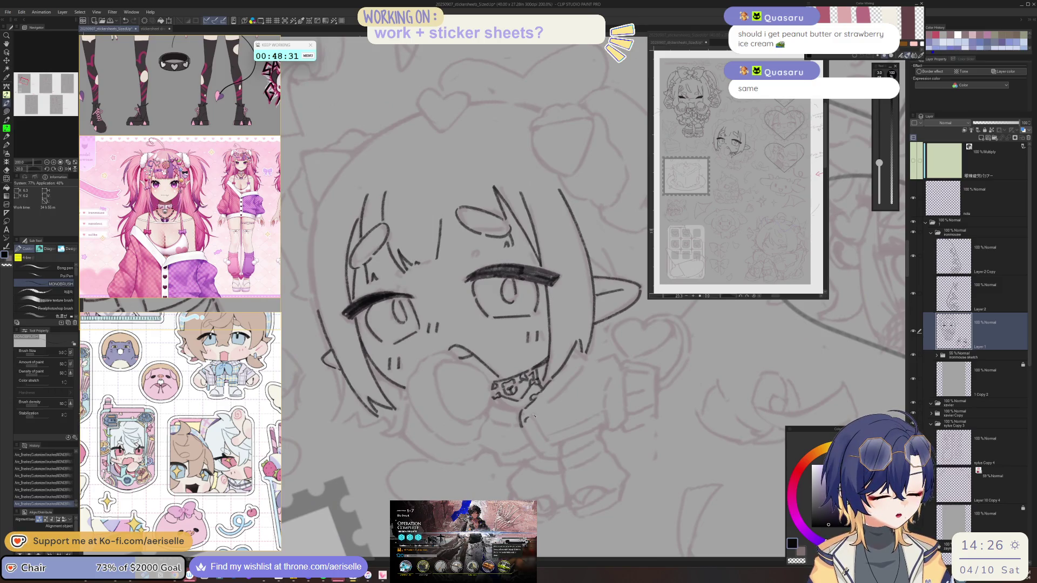
{"action": "mouse_move", "coordinate": [555, 391]}
{"action": "left_mouse_down"}
{"action": "mouse_move", "coordinate": [486, 393]}
{"action": "mouse_move", "coordinate": [415, 378]}
{"action": "mouse_move", "coordinate": [524, 393]}
{"action": "mouse_move", "coordinate": [559, 375]}
{"action": "mouse_move", "coordinate": [517, 423]}
{"action": "left_mouse_up"}
{"action": "key", "text": "minus"}
{"action": "key", "text": "minus"}
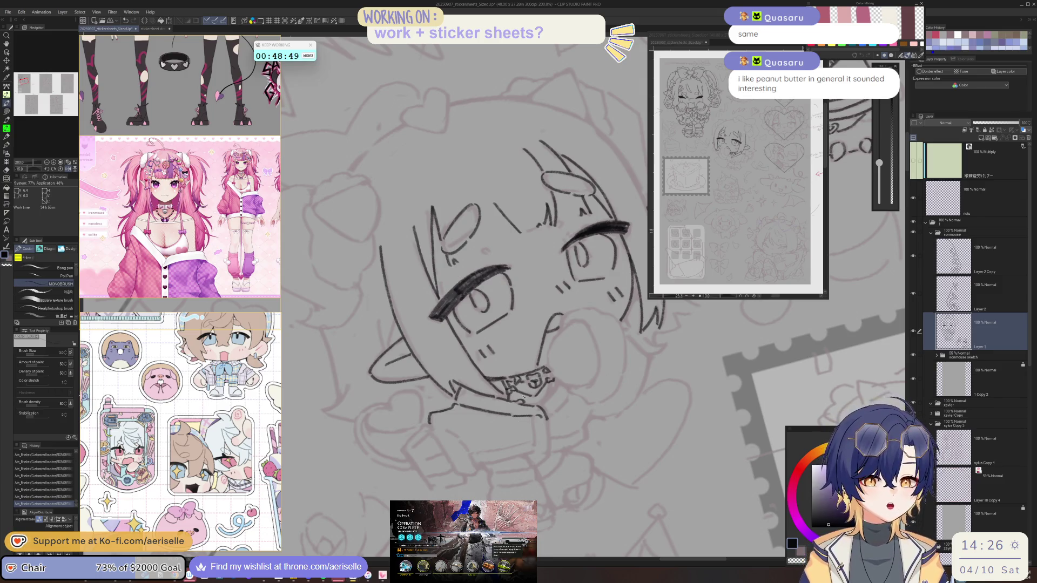
{"action": "key", "text": "asciicircum"}
{"action": "key", "text": "asciicircum"}
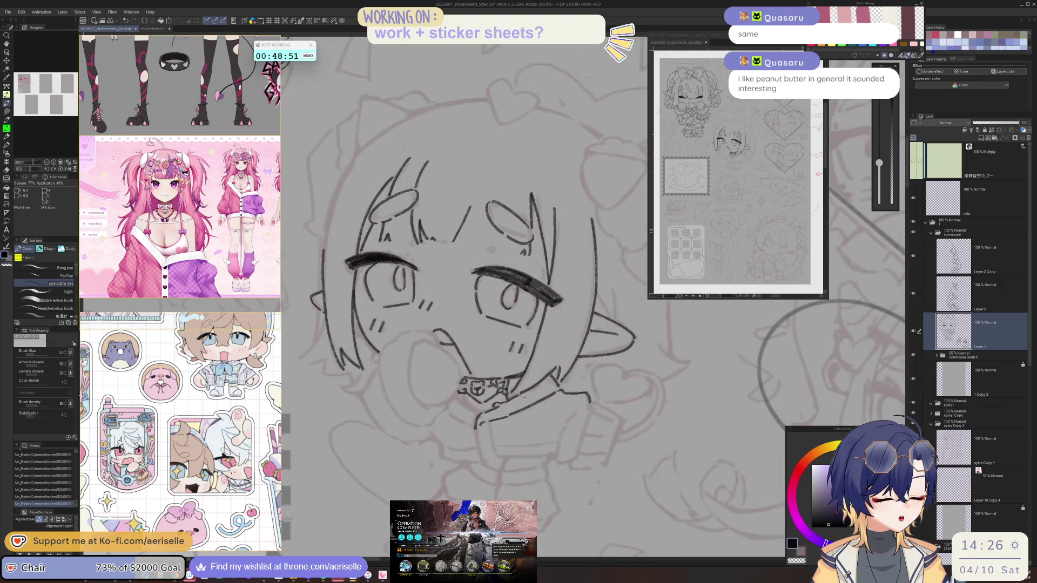
{"action": "key", "text": "minus"}
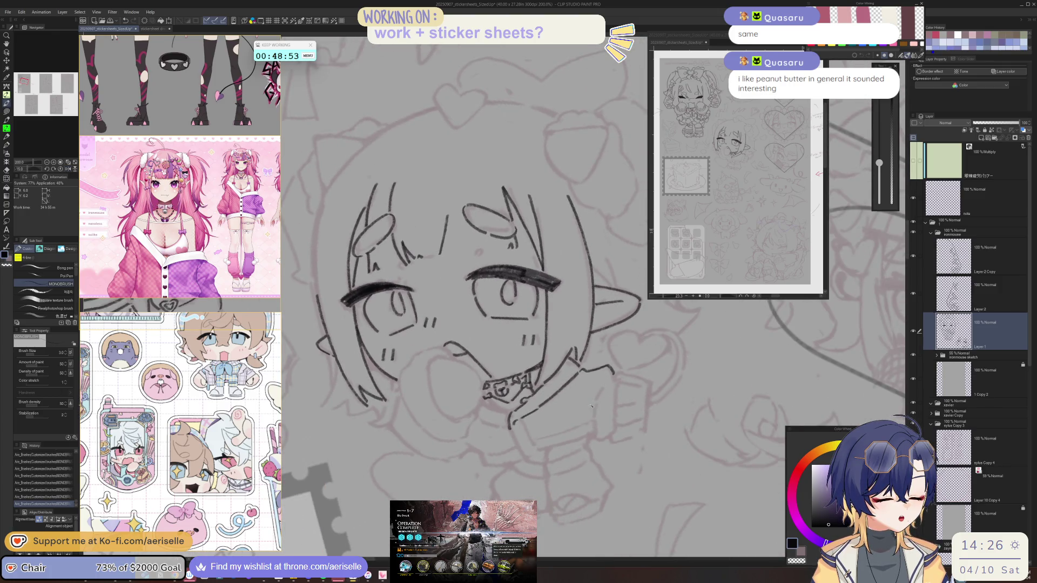
{"action": "left_click_drag", "start_coordinate": [599, 393], "coordinate": [598, 409]}
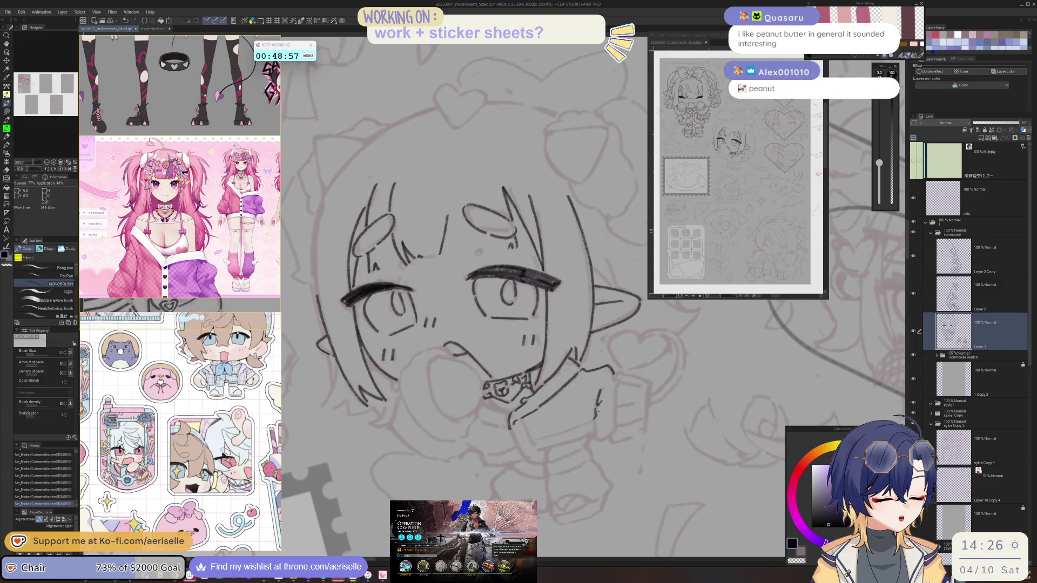
Undo and restore the last collar stroke, then continue the shoulder lines.
{"action": "key", "text": "minus"}
{"action": "key", "text": "minus"}
{"action": "mouse_move", "coordinate": [471, 456]}
{"action": "left_mouse_down"}
{"action": "mouse_move", "coordinate": [588, 428]}
{"action": "mouse_move", "coordinate": [504, 432]}
{"action": "left_mouse_up"}
{"action": "key", "text": "ctrl+z"}
{"action": "key", "text": "ctrl+y"}
{"action": "mouse_move", "coordinate": [565, 416]}
{"action": "left_mouse_down"}
{"action": "mouse_move", "coordinate": [540, 433]}
{"action": "mouse_move", "coordinate": [438, 427]}
{"action": "mouse_move", "coordinate": [352, 368]}
{"action": "mouse_move", "coordinate": [385, 424]}
{"action": "left_mouse_up"}
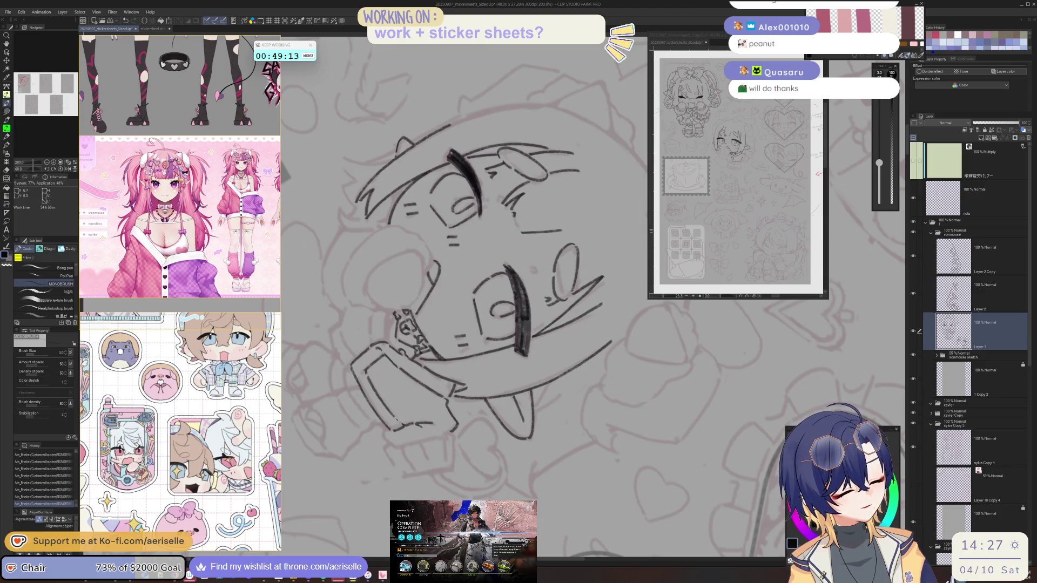
Ink the raised jacket sleeve reaching up toward the chibi's mouth.
{"action": "key", "text": "-"}
{"action": "key", "text": "-"}
{"action": "key", "text": "-"}
{"action": "key", "text": "-"}
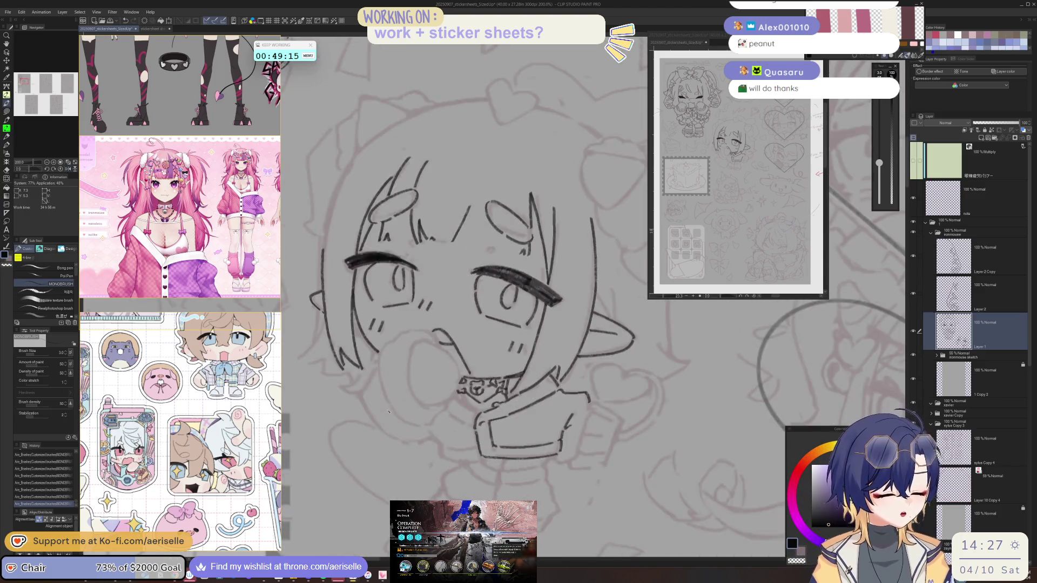
{"action": "key", "text": "-"}
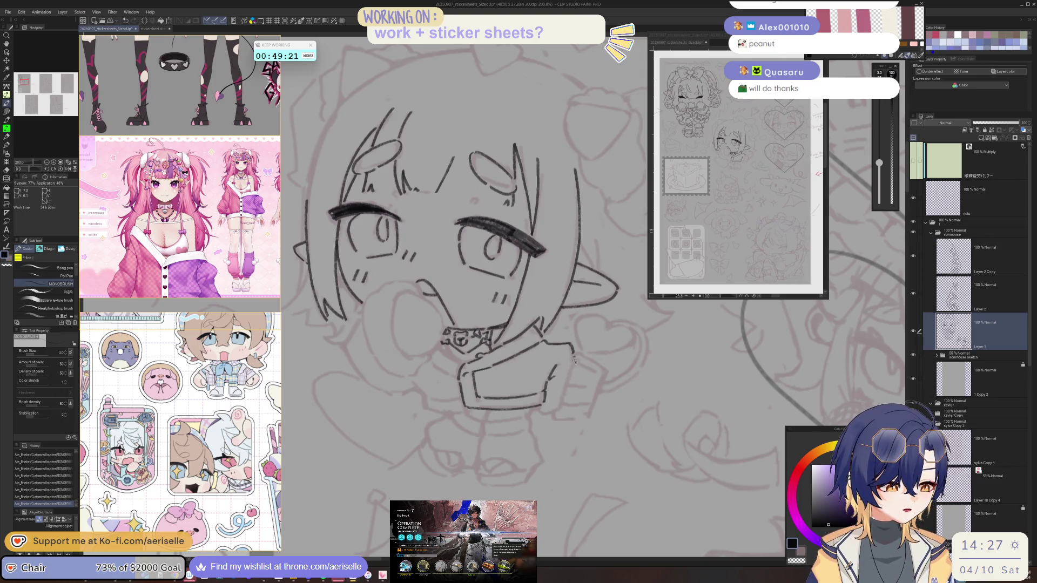
{"action": "key", "text": "-"}
{"action": "key", "text": "-"}
{"action": "key", "text": "-"}
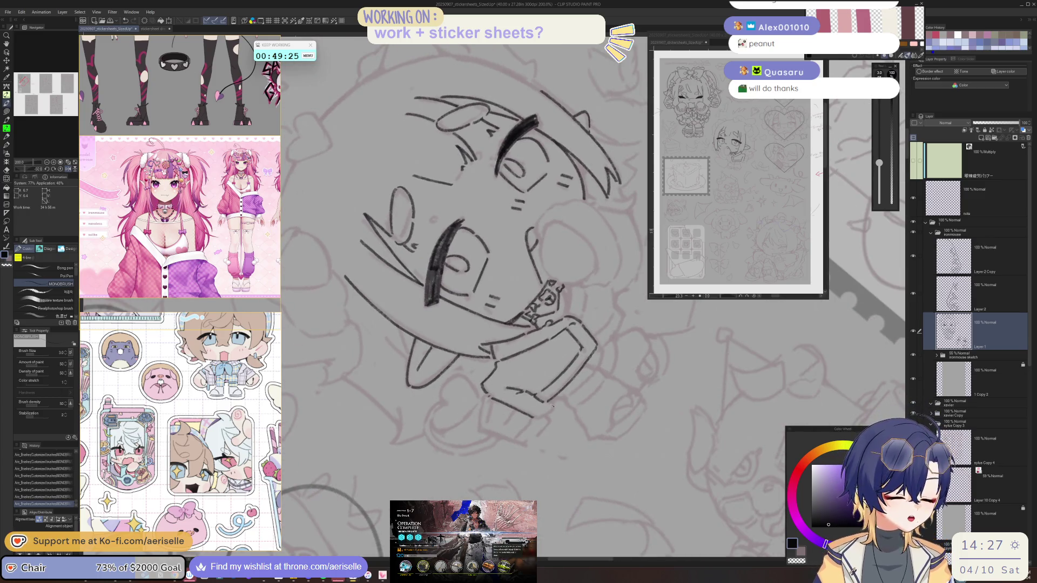
{"action": "key", "text": "-"}
{"action": "key", "text": "-"}
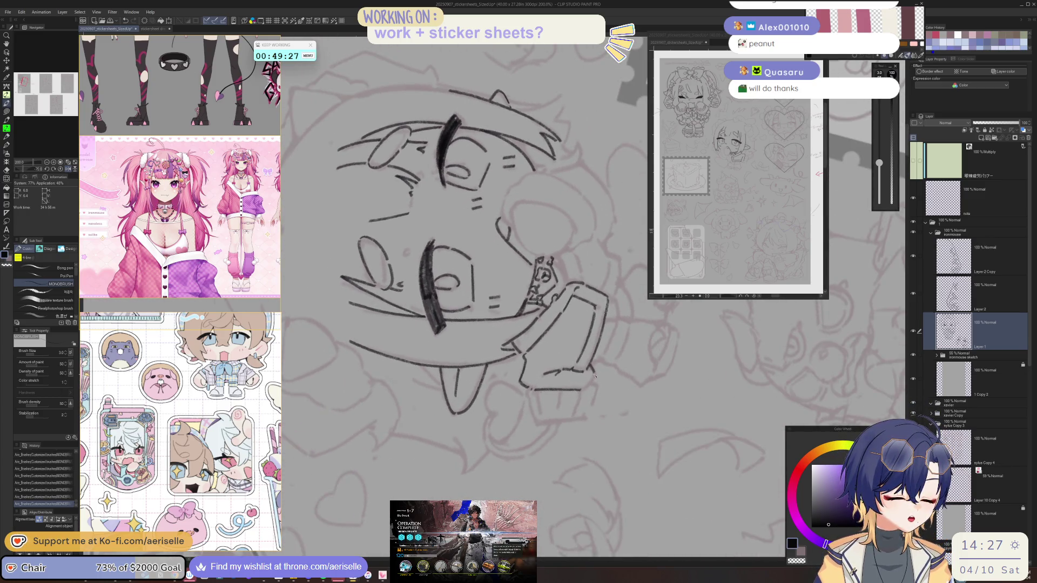
{"action": "mouse_move", "coordinate": [594, 373]}
{"action": "left_mouse_down"}
{"action": "mouse_move", "coordinate": [518, 411]}
{"action": "mouse_move", "coordinate": [436, 414]}
{"action": "mouse_move", "coordinate": [446, 438]}
{"action": "mouse_move", "coordinate": [459, 419]}
{"action": "mouse_move", "coordinate": [415, 403]}
{"action": "mouse_move", "coordinate": [426, 427]}
{"action": "mouse_move", "coordinate": [441, 422]}
{"action": "left_mouse_up"}
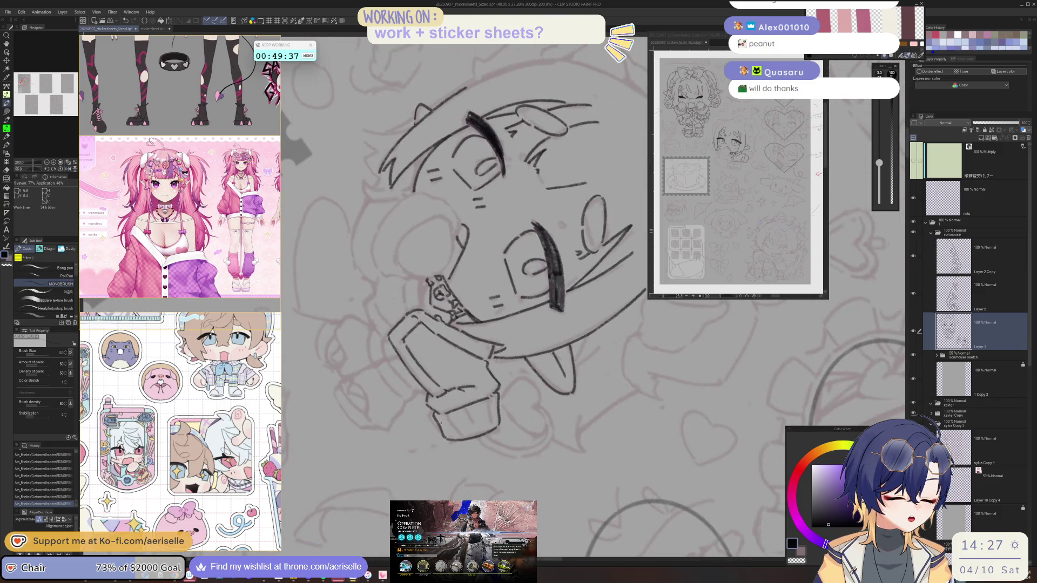
Replace a stray stroke with short ribbed cuff lines, then zoom out to check.
{"action": "key", "text": "ctrl+z"}
{"action": "left_click", "coordinate": [452, 438]}
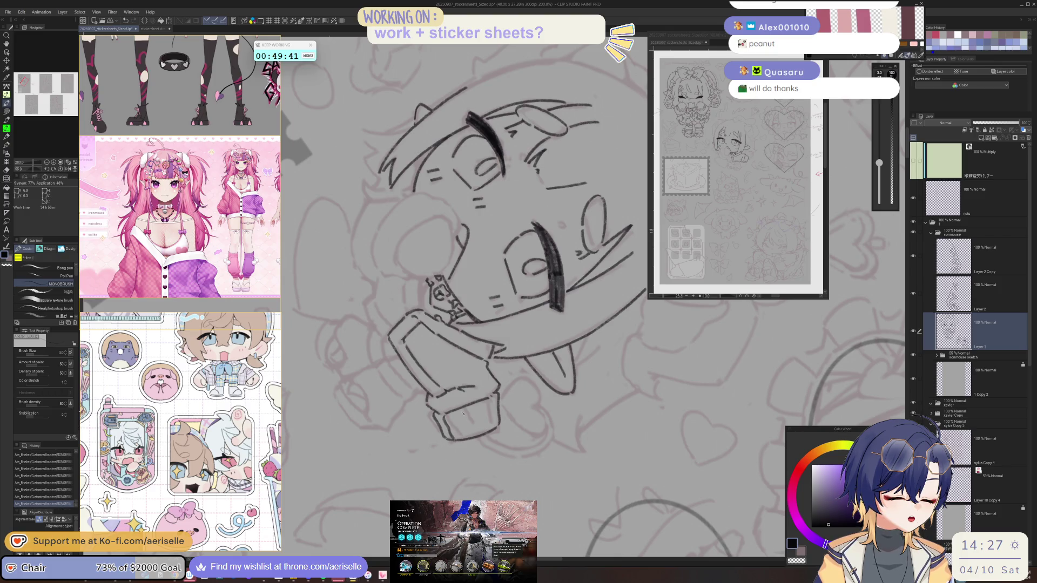
{"action": "left_click_drag", "start_coordinate": [481, 407], "coordinate": [484, 411]}
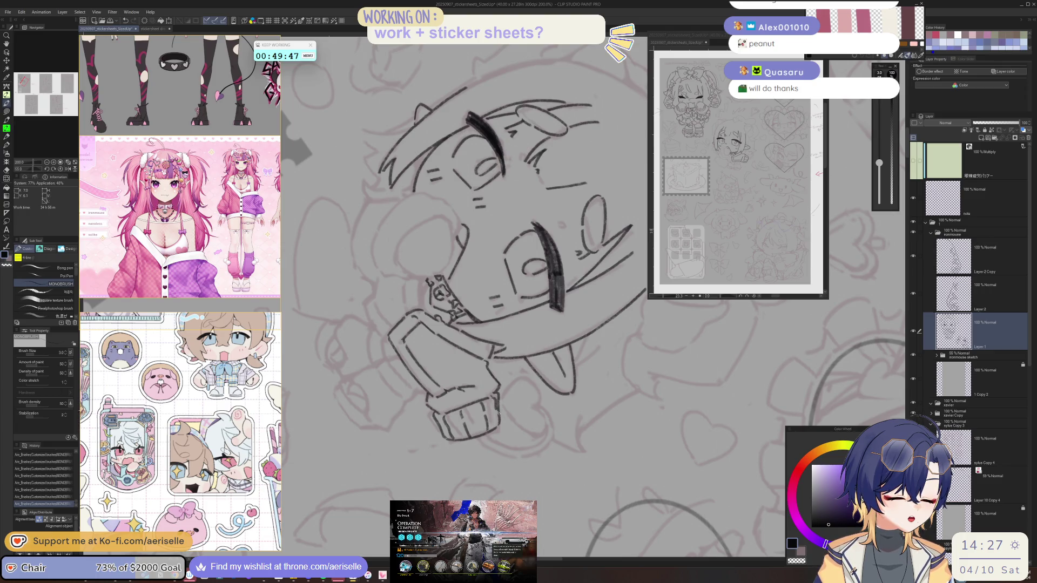
{"action": "key", "text": "ctrl+@"}
{"action": "scroll", "coordinate": [496, 402], "scroll_direction": "left", "scroll_amount": 3}
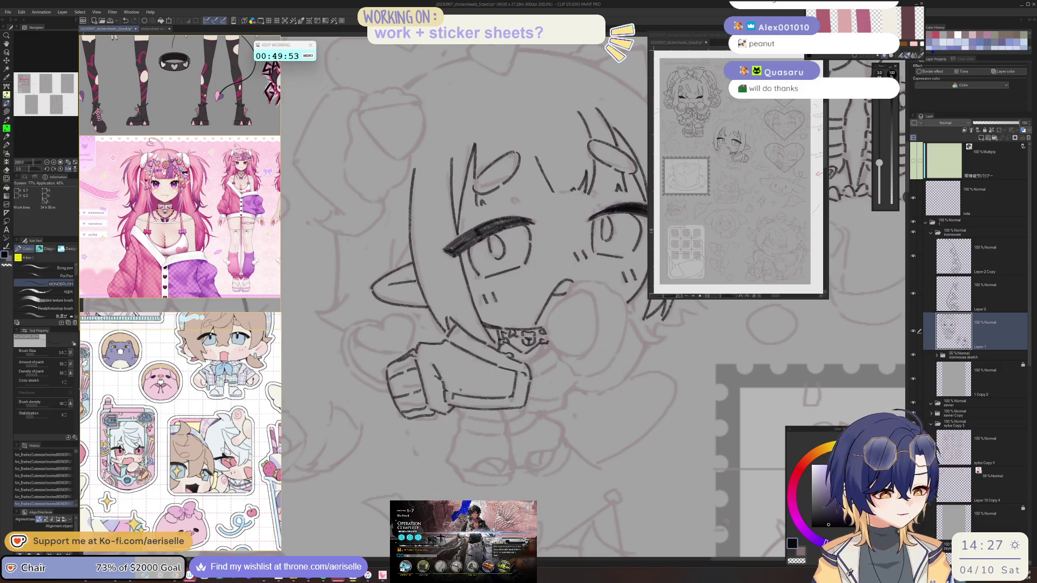
{"action": "scroll", "coordinate": [453, 395], "scroll_direction": "down", "scroll_amount": 2}
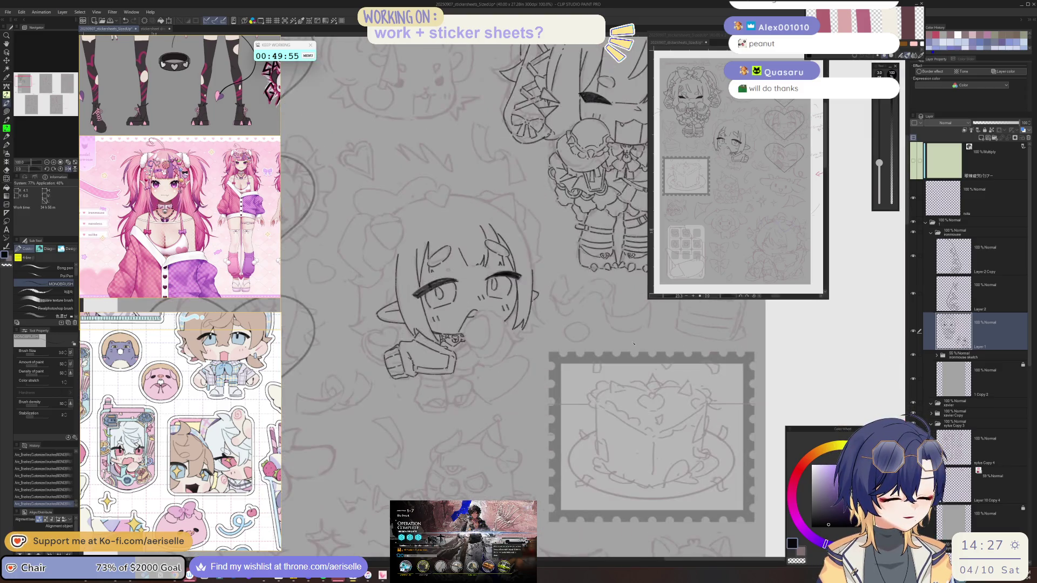
Zoom back in and draw the second raised sleeve with a thinner pen.
{"action": "scroll", "coordinate": [524, 348], "scroll_direction": "up", "scroll_amount": 2}
{"action": "mouse_move", "coordinate": [523, 348]}
{"action": "left_mouse_down"}
{"action": "mouse_move", "coordinate": [522, 370]}
{"action": "mouse_move", "coordinate": [541, 353]}
{"action": "mouse_move", "coordinate": [483, 279]}
{"action": "left_mouse_up"}
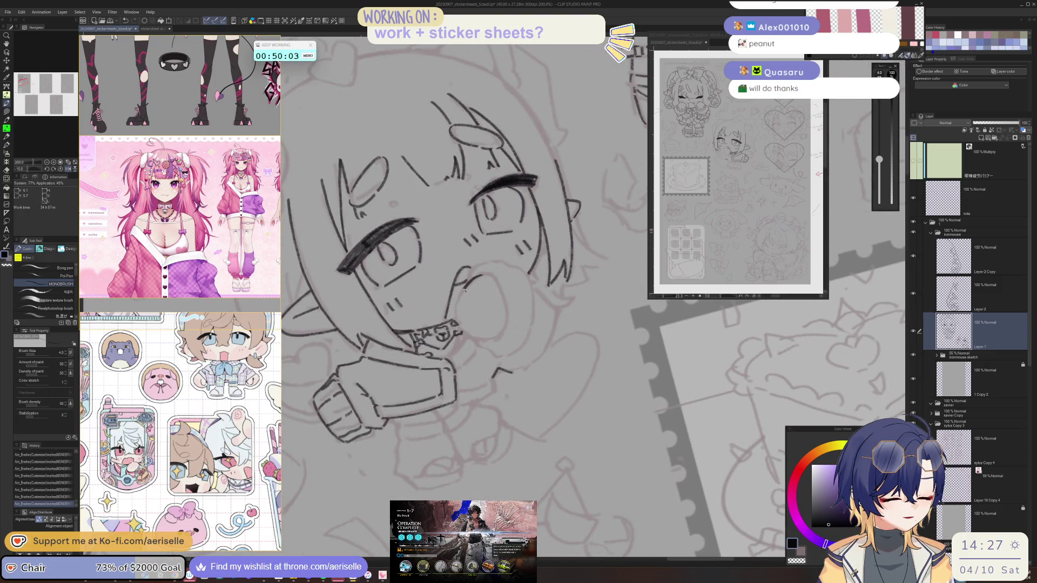
{"action": "left_click_drag", "start_coordinate": [458, 313], "coordinate": [502, 286]}
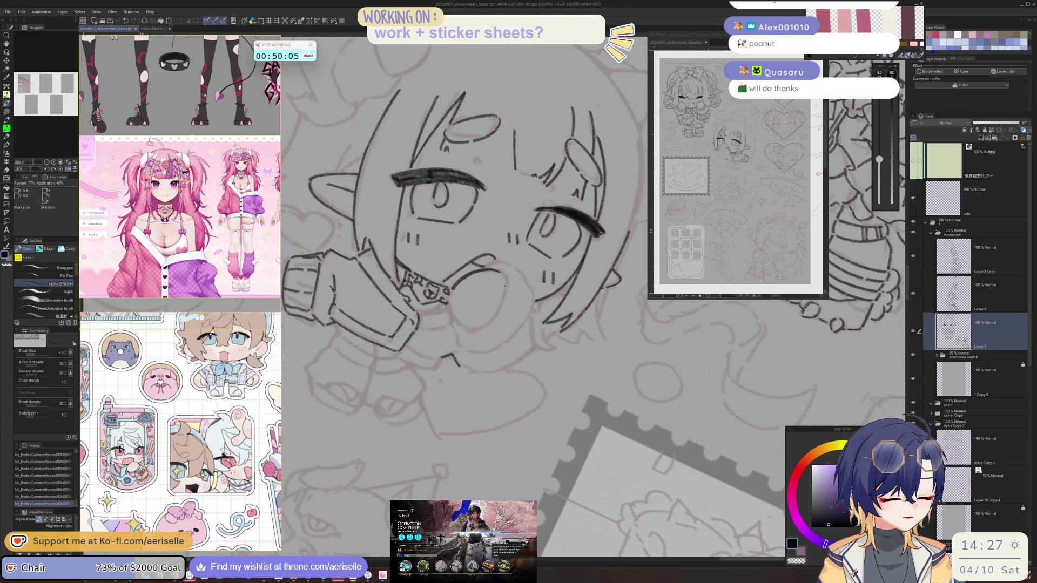
{"action": "key", "text": "ctrl+z"}
{"action": "key", "text": "bracketleft"}
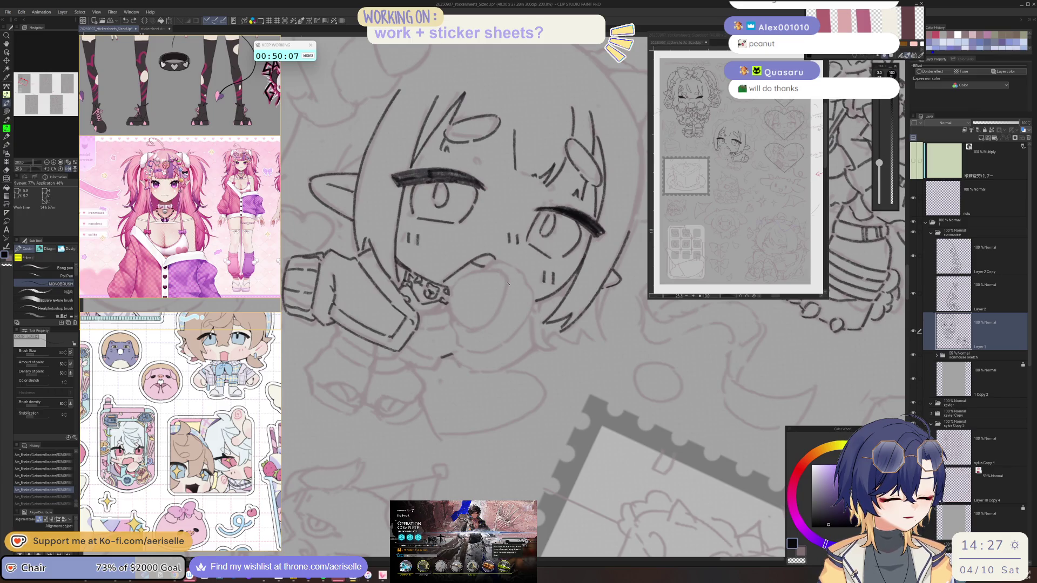
{"action": "left_click_drag", "start_coordinate": [476, 344], "coordinate": [476, 323]}
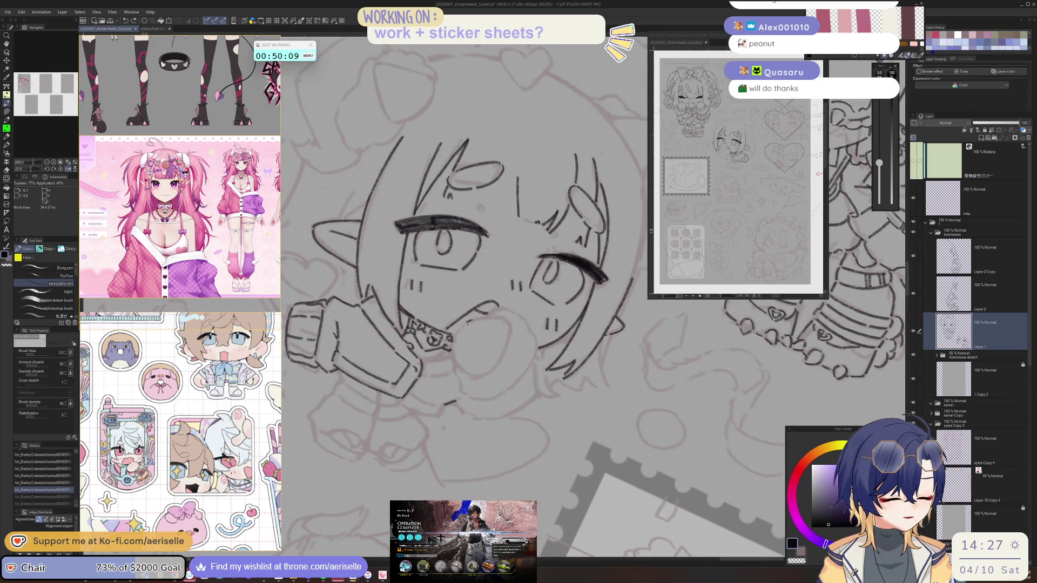
{"action": "key", "text": "ctrl+y"}
{"action": "key", "text": "ctrl+y"}
{"action": "mouse_move", "coordinate": [464, 371]}
{"action": "left_mouse_down"}
{"action": "mouse_move", "coordinate": [523, 286]}
{"action": "mouse_move", "coordinate": [577, 320]}
{"action": "mouse_move", "coordinate": [591, 303]}
{"action": "left_mouse_up"}
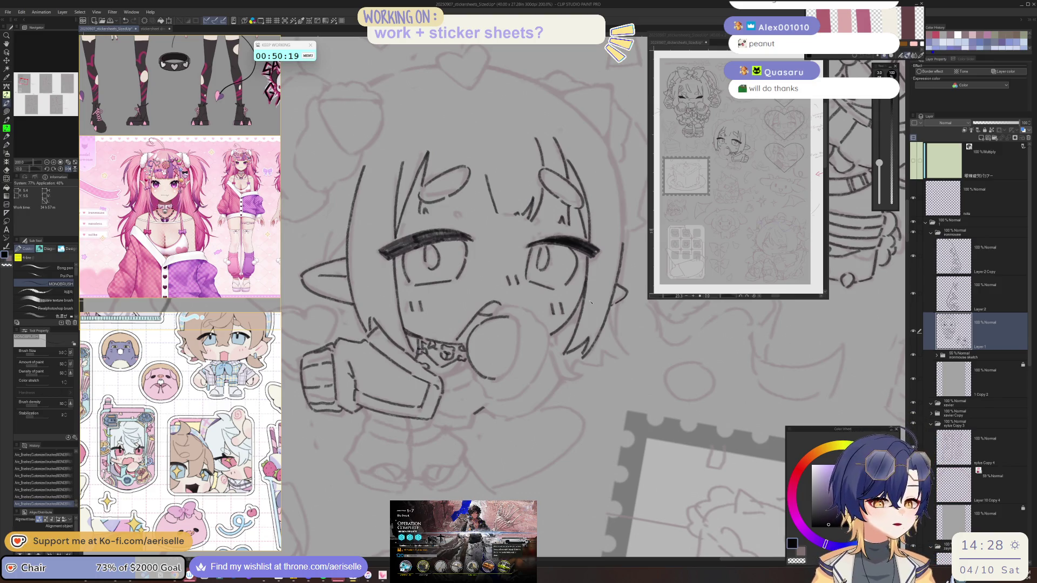
Ink the ribbed cuff lines on the second sleeve, redoing stray strokes.
{"action": "scroll", "coordinate": [564, 393], "scroll_direction": "up", "scroll_amount": 1}
{"action": "scroll", "coordinate": [564, 393], "scroll_direction": "up", "scroll_amount": 2}
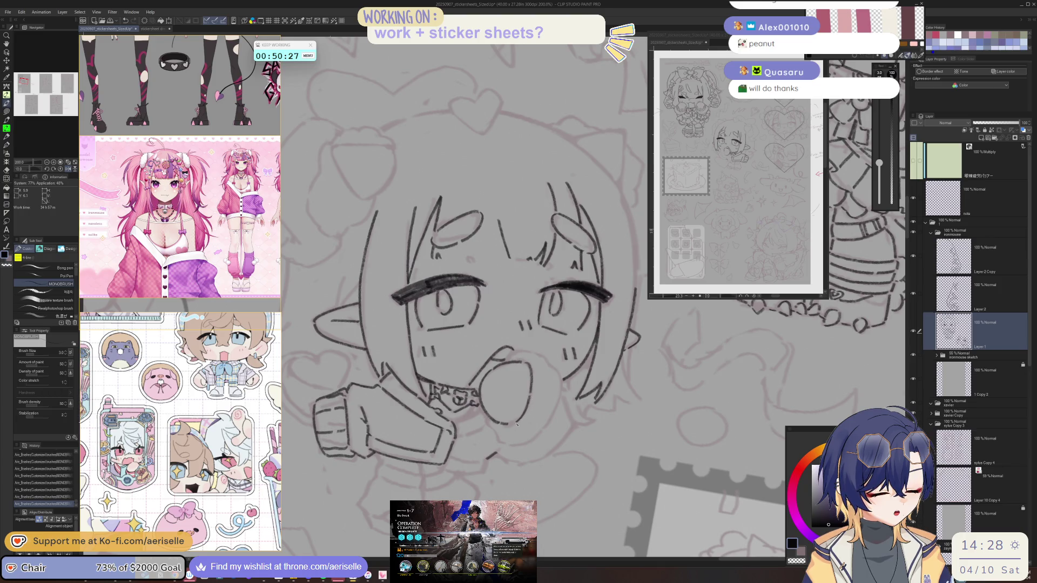
{"action": "left_click_drag", "start_coordinate": [543, 357], "coordinate": [533, 349]}
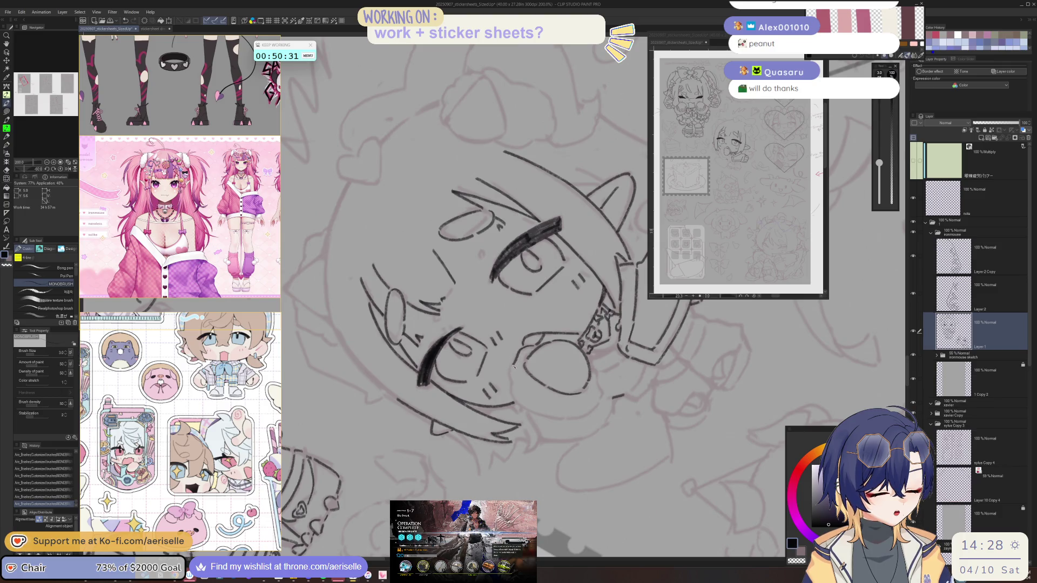
{"action": "key", "text": "ctrl+z"}
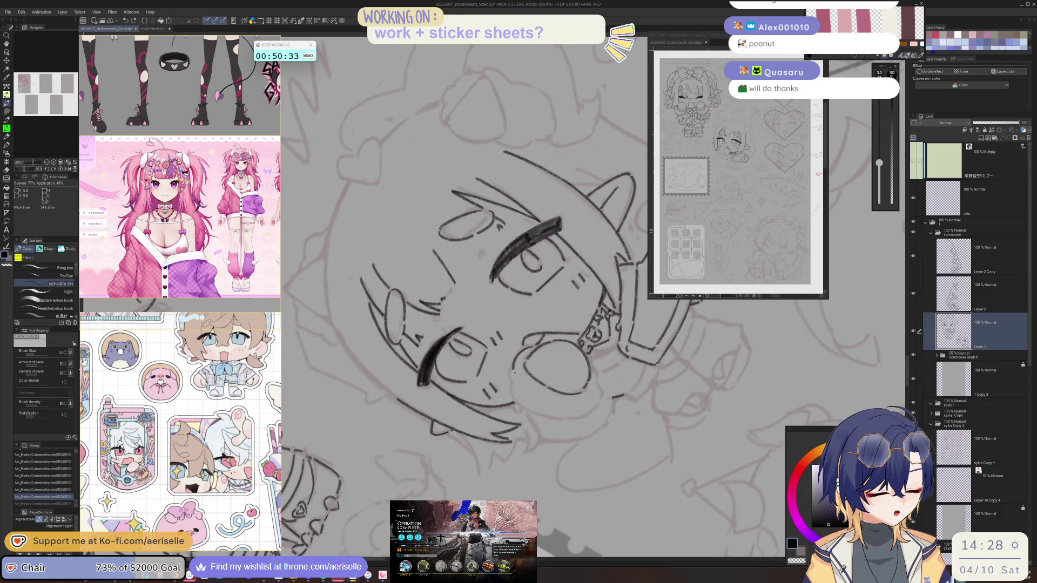
{"action": "left_click_drag", "start_coordinate": [515, 405], "coordinate": [446, 404]}
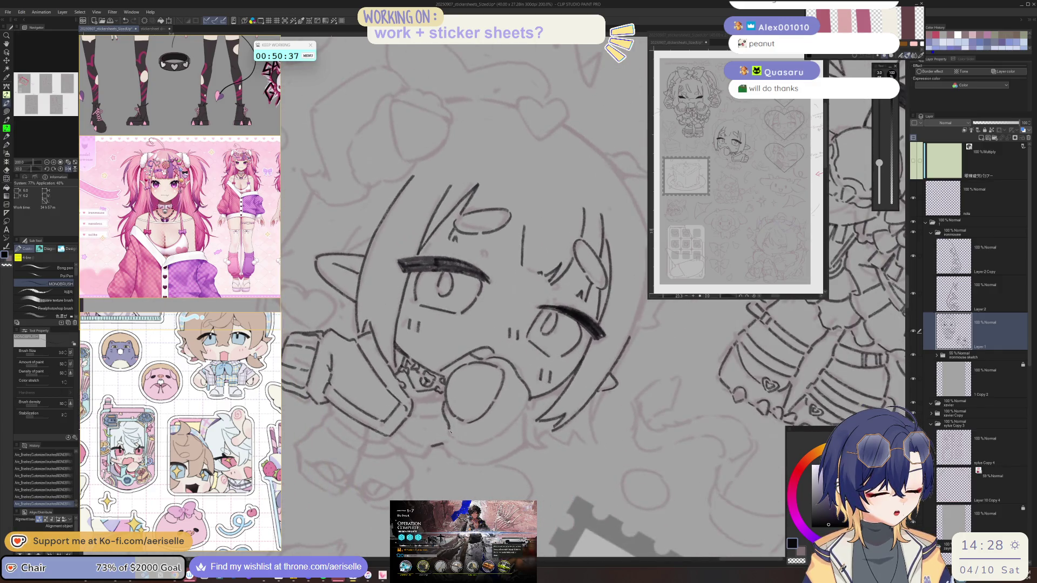
{"action": "mouse_move", "coordinate": [457, 446]}
{"action": "left_mouse_down"}
{"action": "mouse_move", "coordinate": [581, 369]}
{"action": "mouse_move", "coordinate": [393, 406]}
{"action": "mouse_move", "coordinate": [510, 387]}
{"action": "left_mouse_up"}
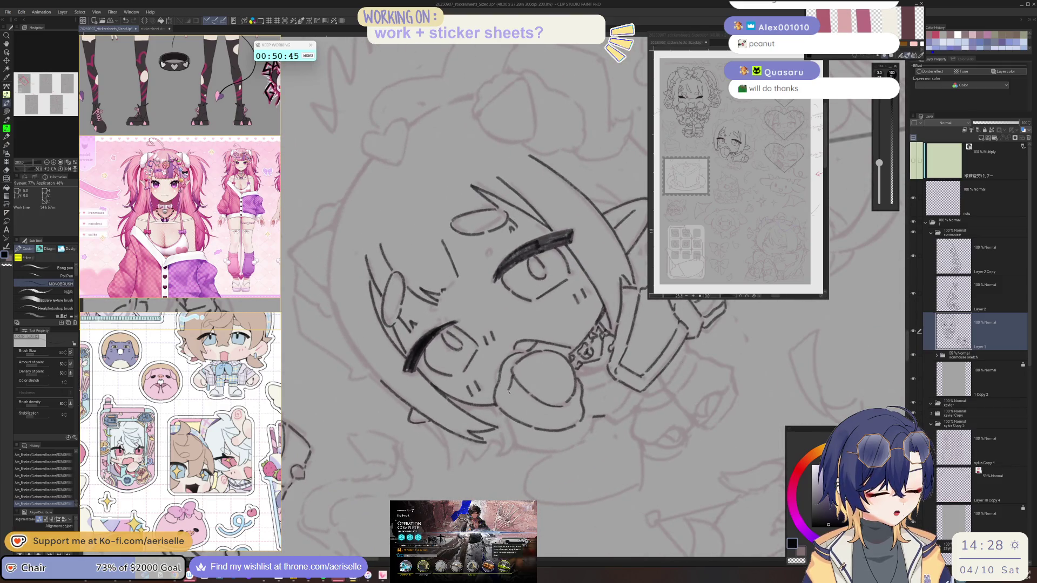
{"action": "key", "text": "ctrl+z"}
{"action": "left_click_drag", "start_coordinate": [576, 400], "coordinate": [573, 413]}
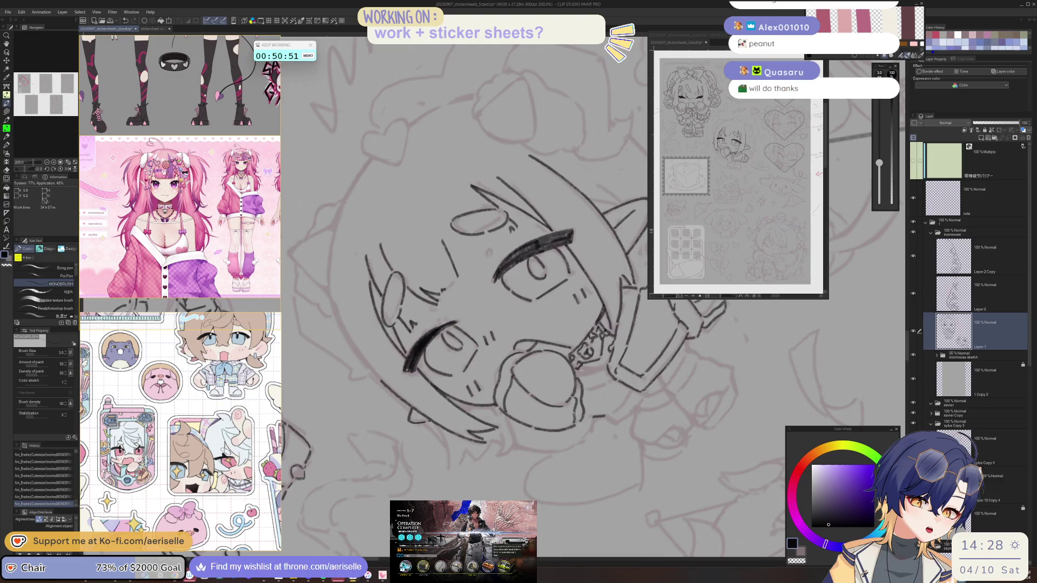
{"action": "left_click_drag", "start_coordinate": [537, 398], "coordinate": [531, 414]}
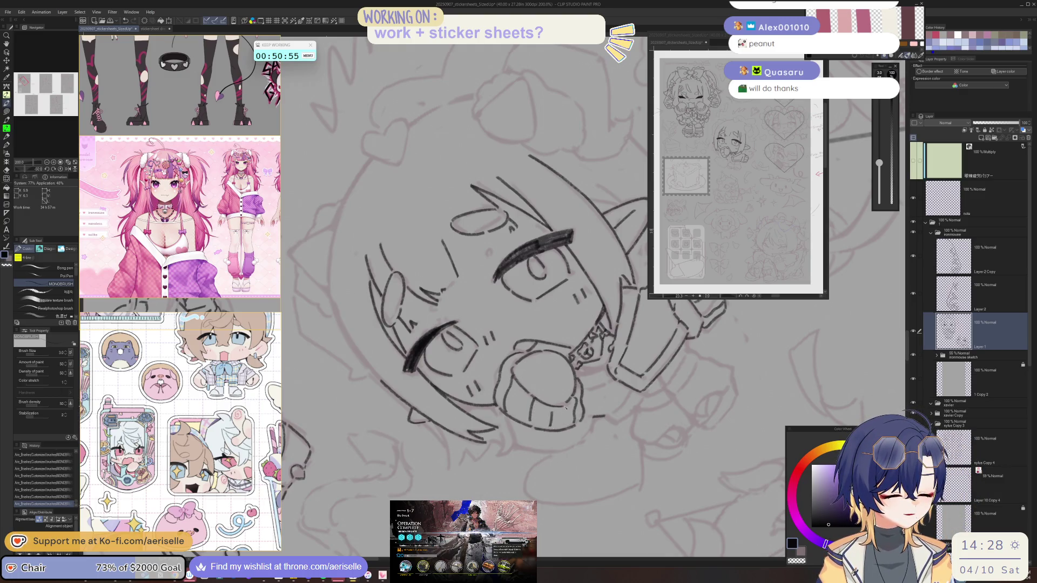
{"action": "key", "text": "^"}
{"action": "key", "text": "^"}
{"action": "key", "text": "^"}
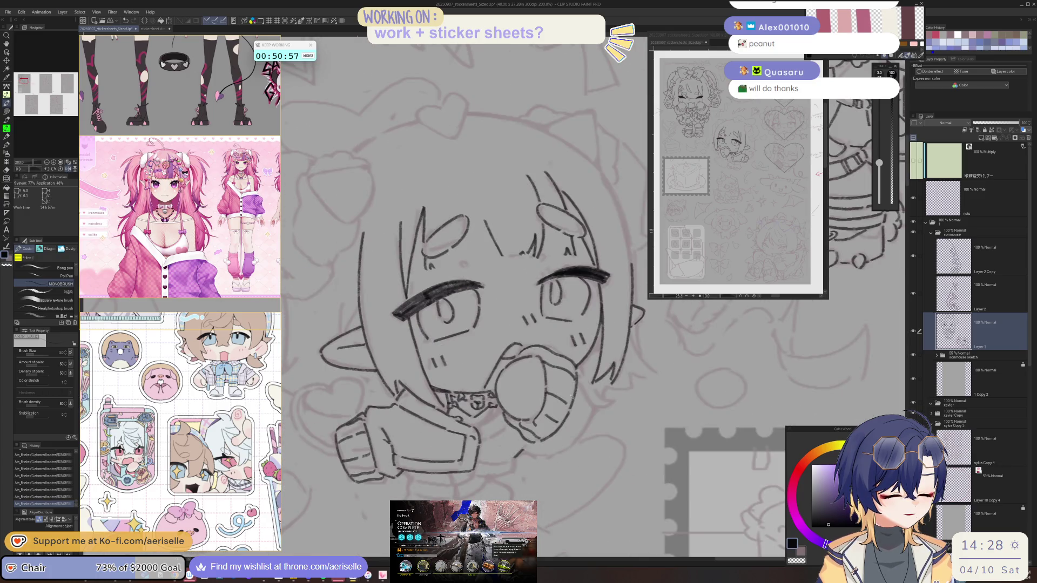
Undo stray strokes and erase small stray marks on the lineart with the Eraser.
{"action": "key", "text": "^"}
{"action": "key", "text": "^"}
{"action": "key", "text": "ctrl+z"}
{"action": "key", "text": "ctrl+z"}
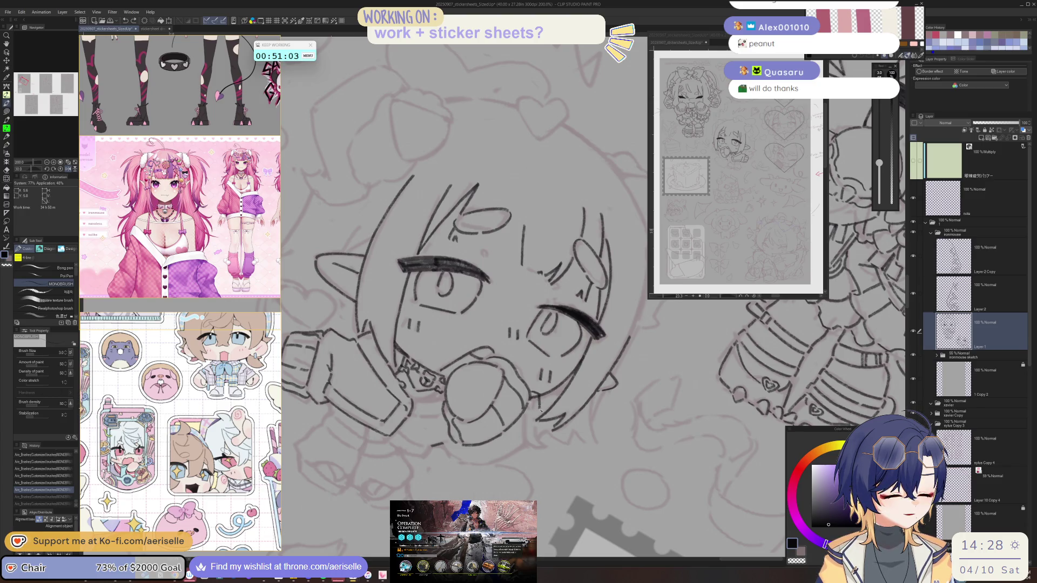
{"action": "key", "text": "ctrl+y"}
{"action": "key", "text": "h"}
{"action": "key", "text": "e"}
{"action": "left_click", "coordinate": [454, 403]}
{"action": "left_click", "coordinate": [454, 404]}
{"action": "left_click", "coordinate": [456, 406]}
{"action": "left_click", "coordinate": [456, 409]}
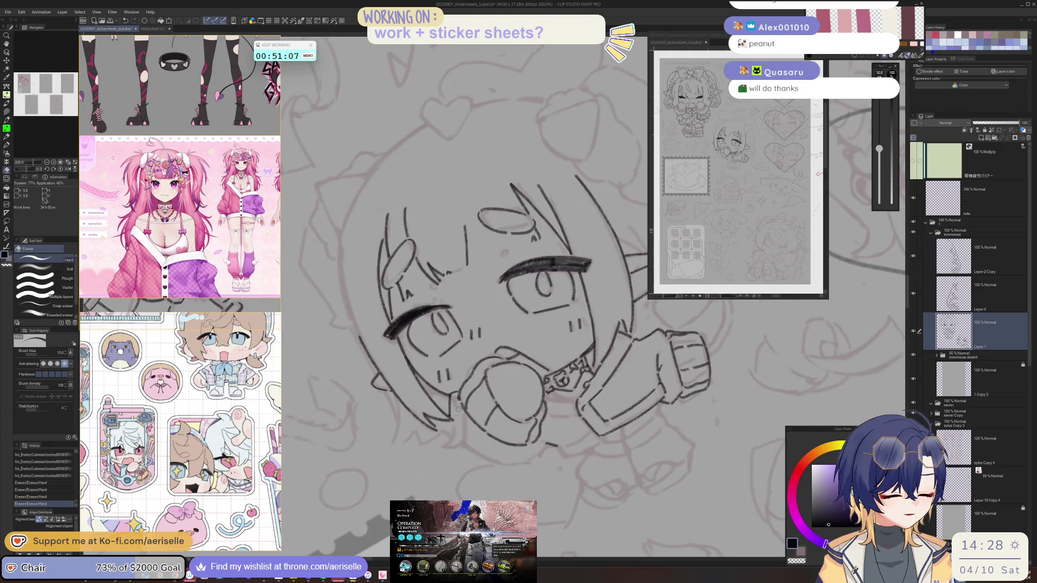
With the MONOBRUSH pen, add a short ink stroke below the sleeve.
{"action": "key", "text": "p"}
{"action": "left_click_drag", "start_coordinate": [453, 424], "coordinate": [457, 443]}
{"action": "key", "text": "h"}
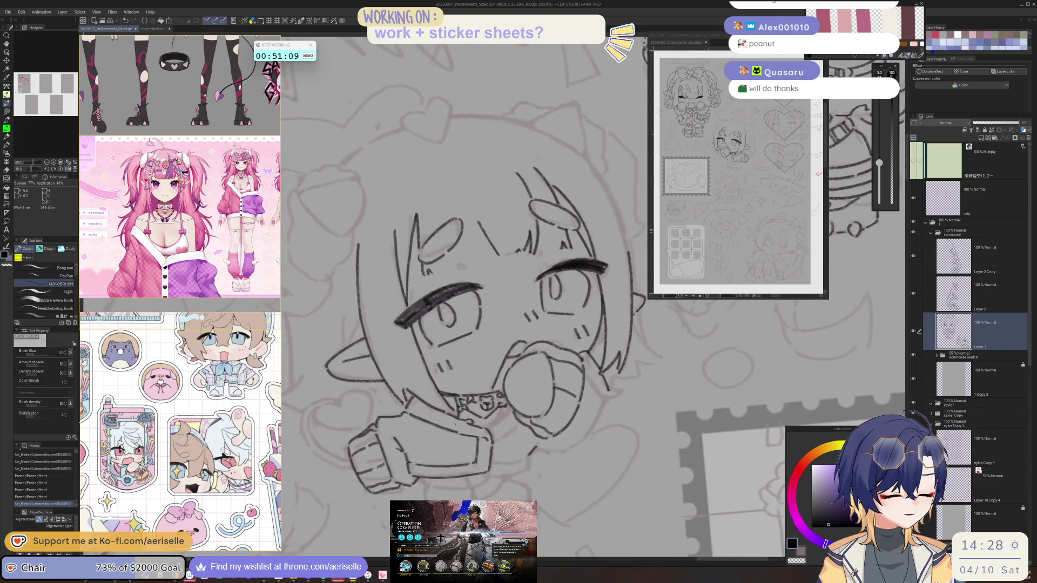
{"action": "mouse_move", "coordinate": [605, 408]}
{"action": "left_mouse_down"}
{"action": "mouse_move", "coordinate": [545, 432]}
{"action": "mouse_move", "coordinate": [410, 389]}
{"action": "mouse_move", "coordinate": [335, 311]}
{"action": "mouse_move", "coordinate": [330, 359]}
{"action": "left_mouse_up"}
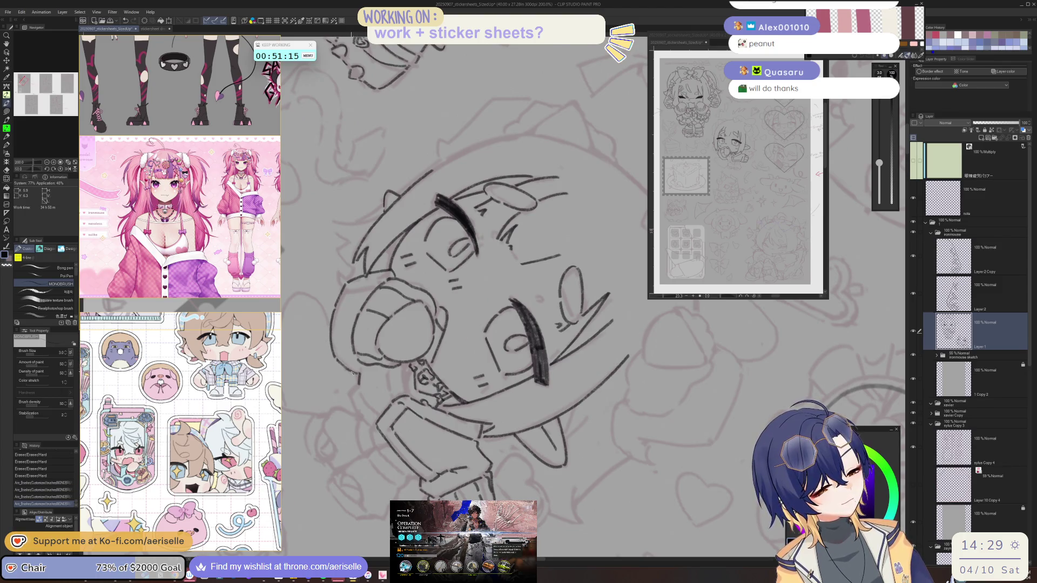
Undo and redraw a cleaner stroke on the jacket sleeve.
{"action": "key", "text": "minus"}
{"action": "key", "text": "minus"}
{"action": "key", "text": "minus"}
{"action": "key", "text": "minus"}
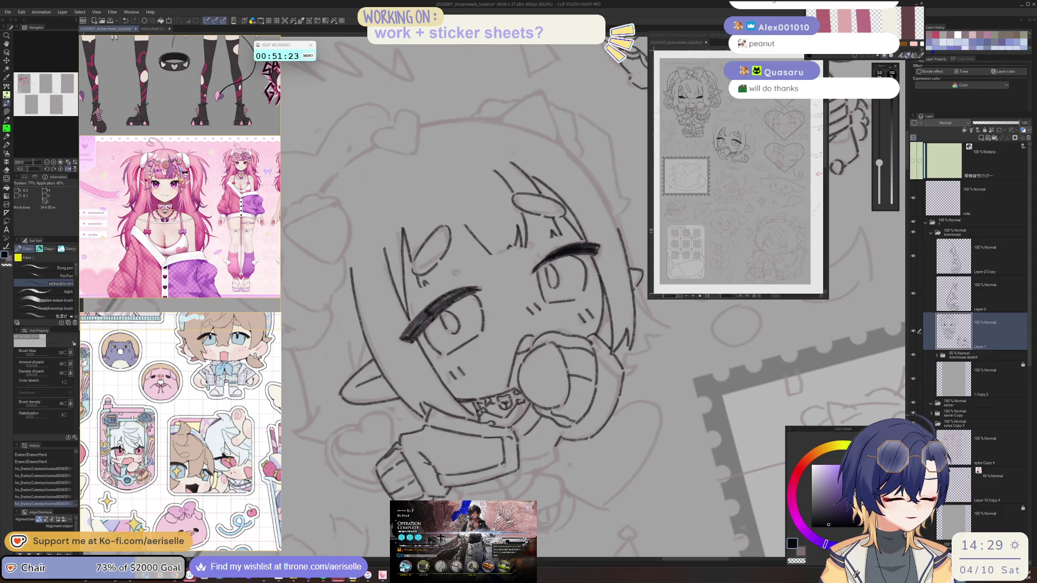
{"action": "key", "text": "asciicircum"}
{"action": "key", "text": "asciicircum"}
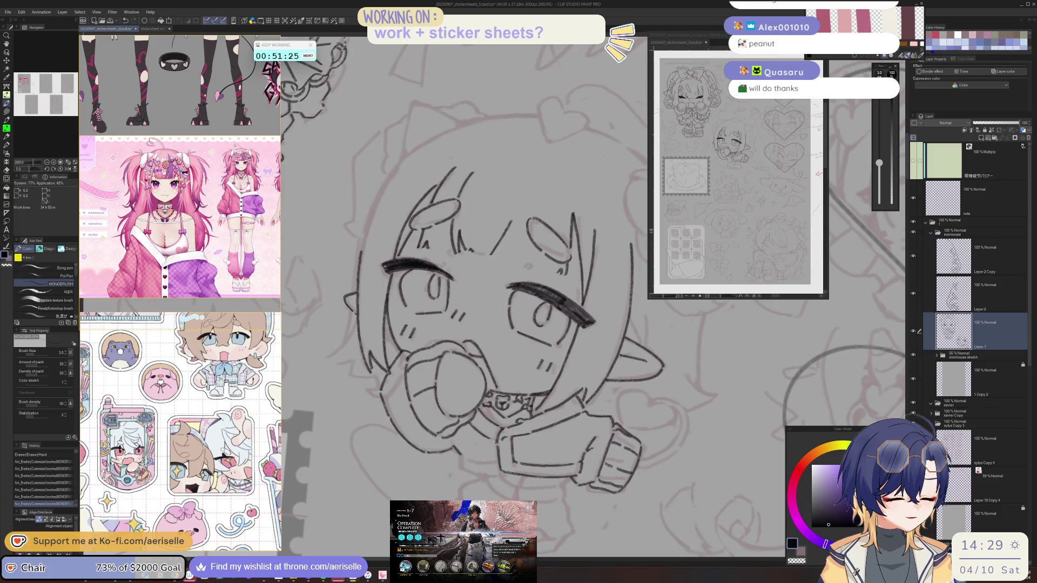
{"action": "key", "text": "minus"}
{"action": "key", "text": "minus"}
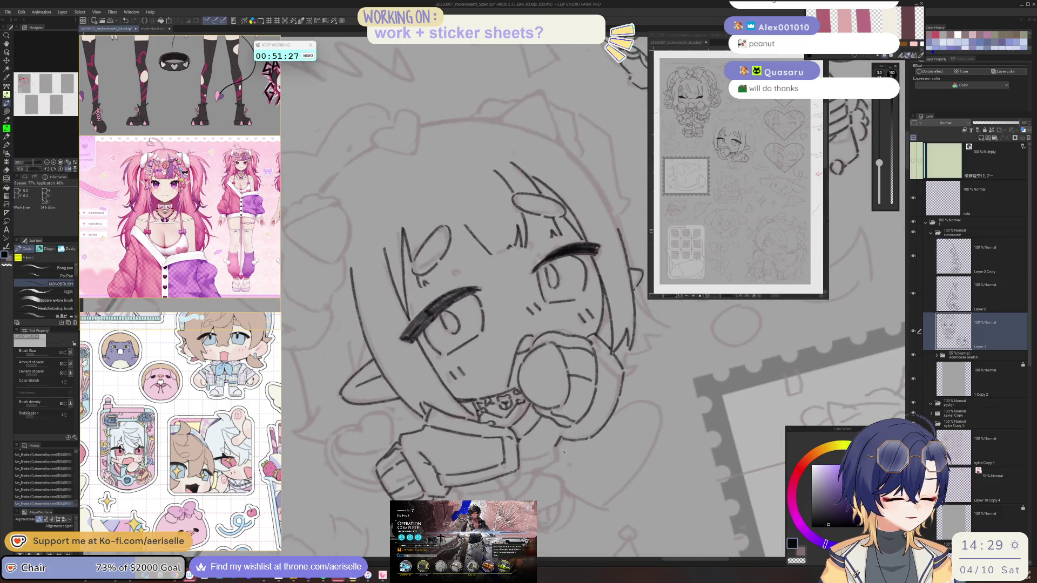
{"action": "key", "text": "asciicircum"}
{"action": "key", "text": "asciicircum"}
{"action": "key", "text": "asciicircum"}
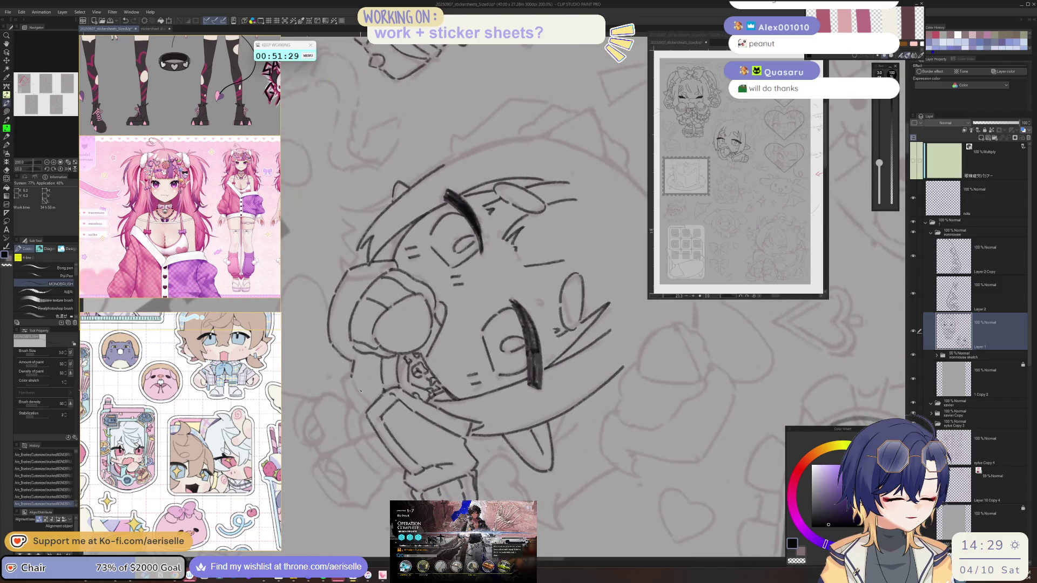
{"action": "key", "text": "minus"}
{"action": "key", "text": "minus"}
{"action": "key", "text": "minus"}
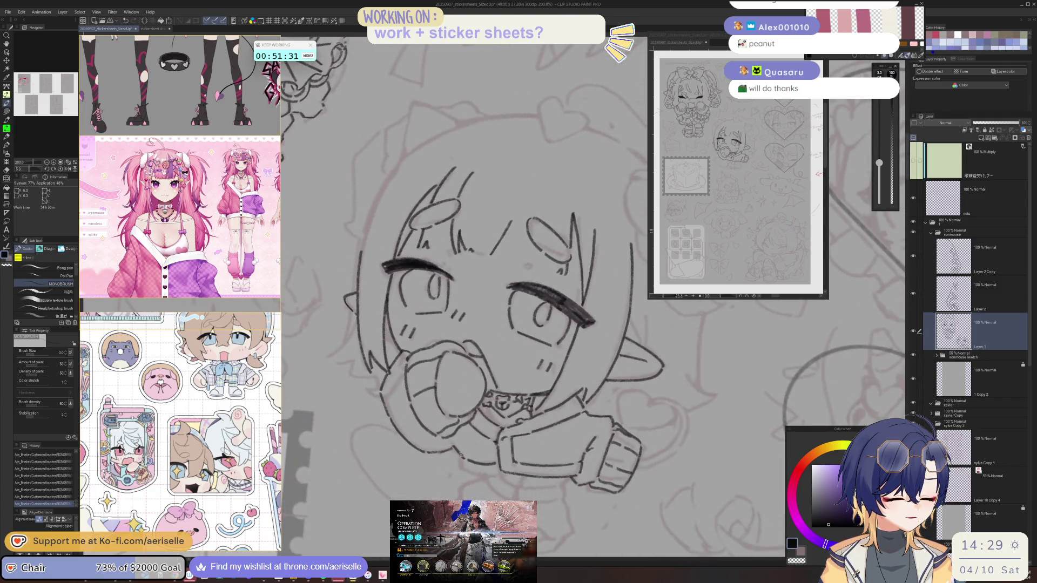
{"action": "key", "text": "minus"}
{"action": "key", "text": "minus"}
{"action": "key", "text": "minus"}
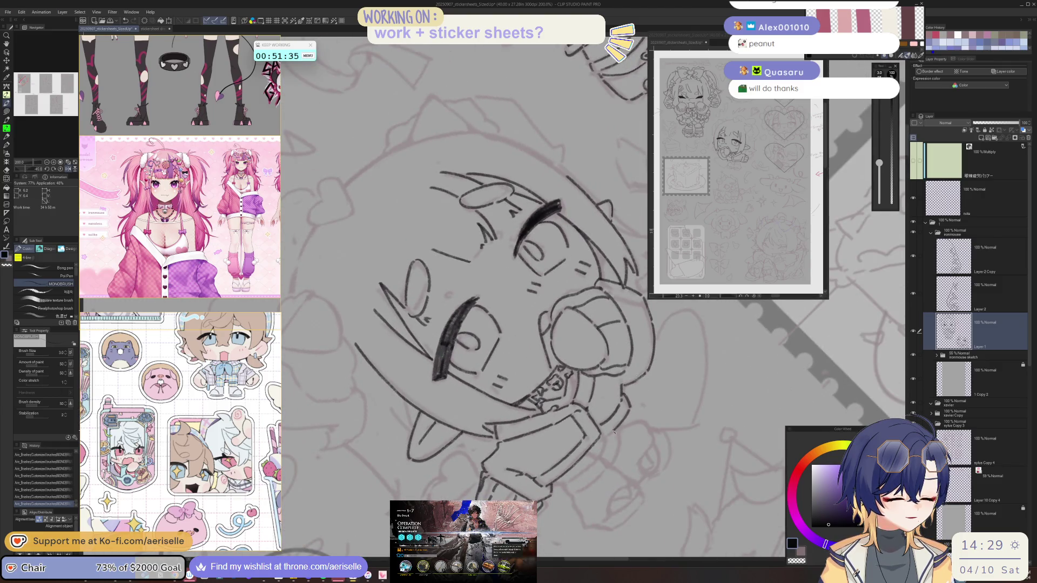
{"action": "key", "text": "asciicircum"}
{"action": "key", "text": "asciicircum"}
{"action": "key", "text": "asciicircum"}
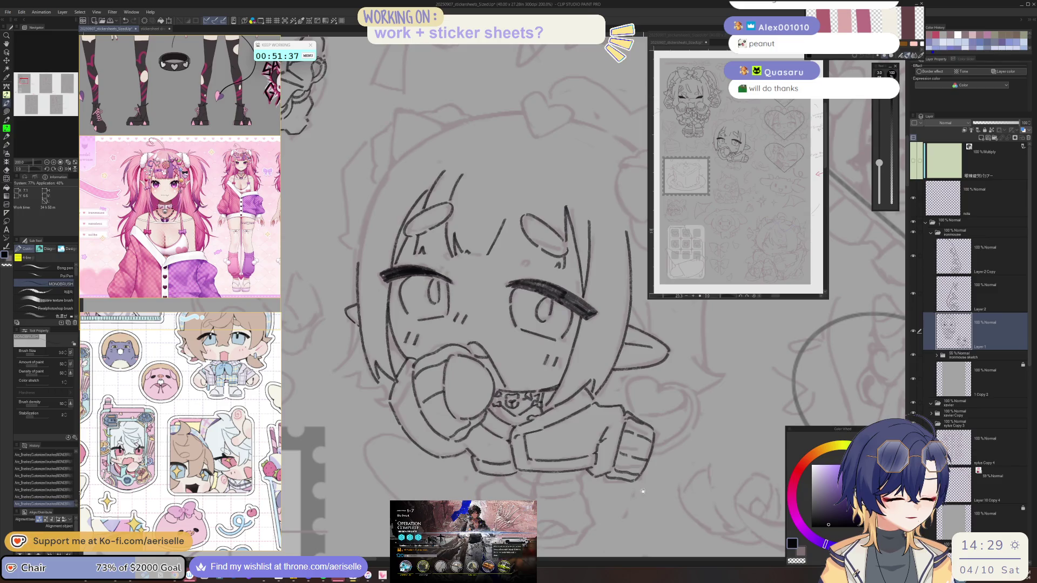
{"action": "key", "text": "minus"}
{"action": "key", "text": "minus"}
{"action": "key", "text": "minus"}
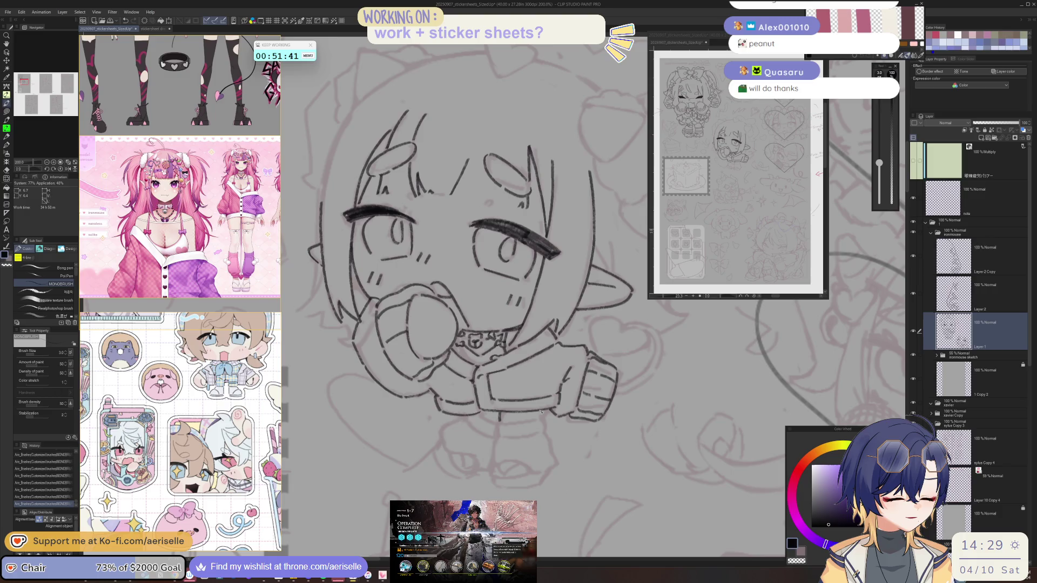
{"action": "key", "text": "ctrl+z"}
{"action": "left_click_drag", "start_coordinate": [540, 413], "coordinate": [551, 405]}
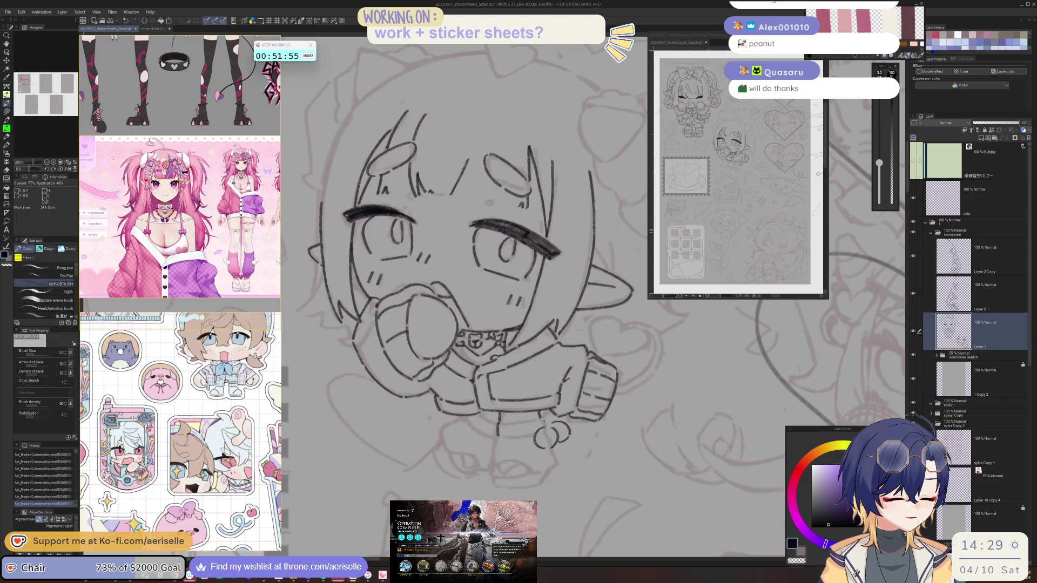
{"action": "left_click_drag", "start_coordinate": [547, 413], "coordinate": [391, 371]}
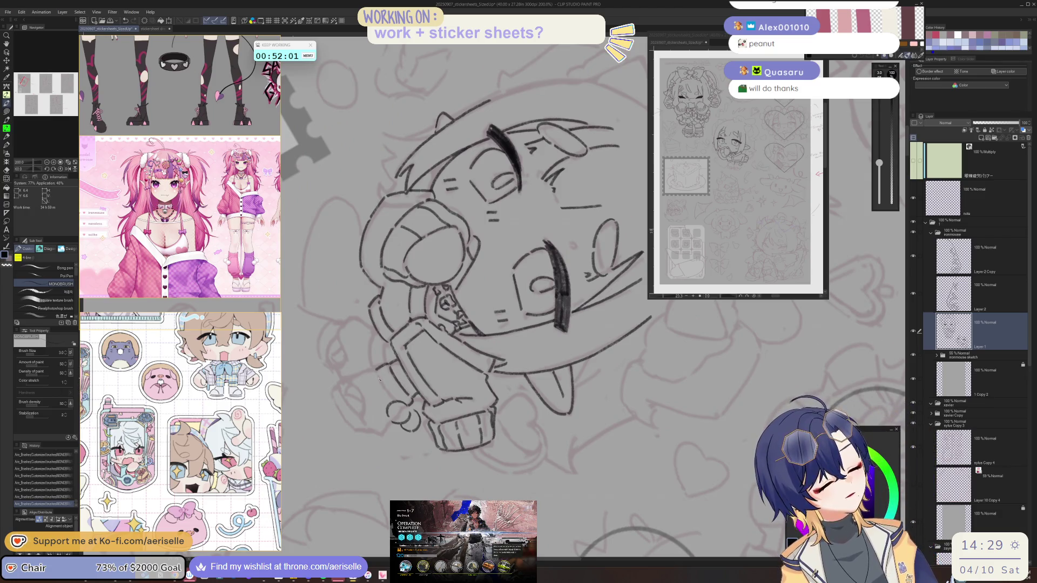
Ink short strokes on the chibi's lower body near the legs.
{"action": "left_click_drag", "start_coordinate": [383, 383], "coordinate": [528, 463]}
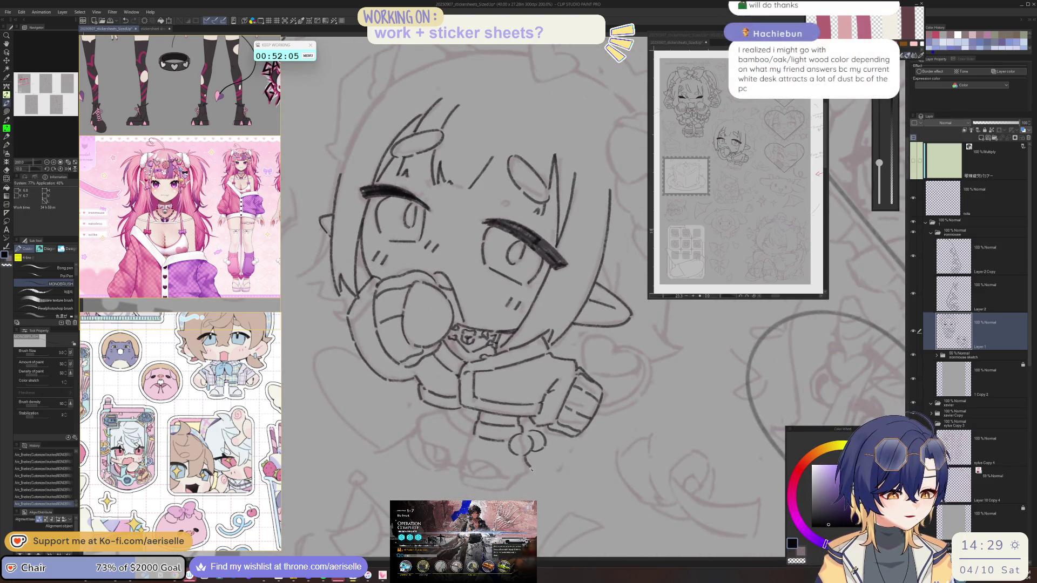
{"action": "key", "text": "minus"}
{"action": "key", "text": "ctrl+z"}
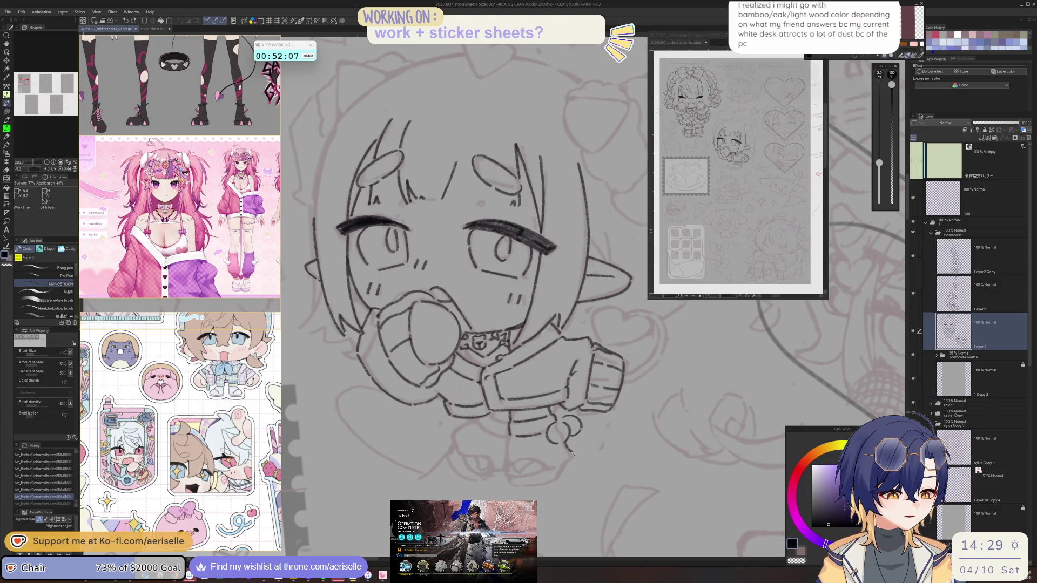
{"action": "mouse_move", "coordinate": [508, 421]}
{"action": "left_mouse_down"}
{"action": "mouse_move", "coordinate": [510, 438]}
{"action": "mouse_move", "coordinate": [593, 363]}
{"action": "mouse_move", "coordinate": [551, 400]}
{"action": "mouse_move", "coordinate": [496, 424]}
{"action": "left_mouse_up"}
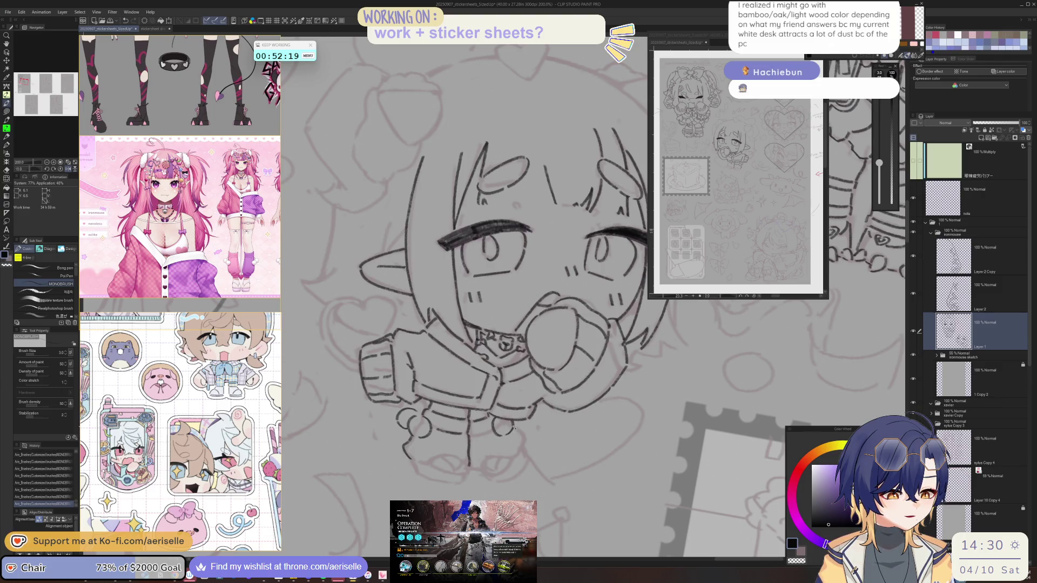
{"action": "key", "text": "asciicircum"}
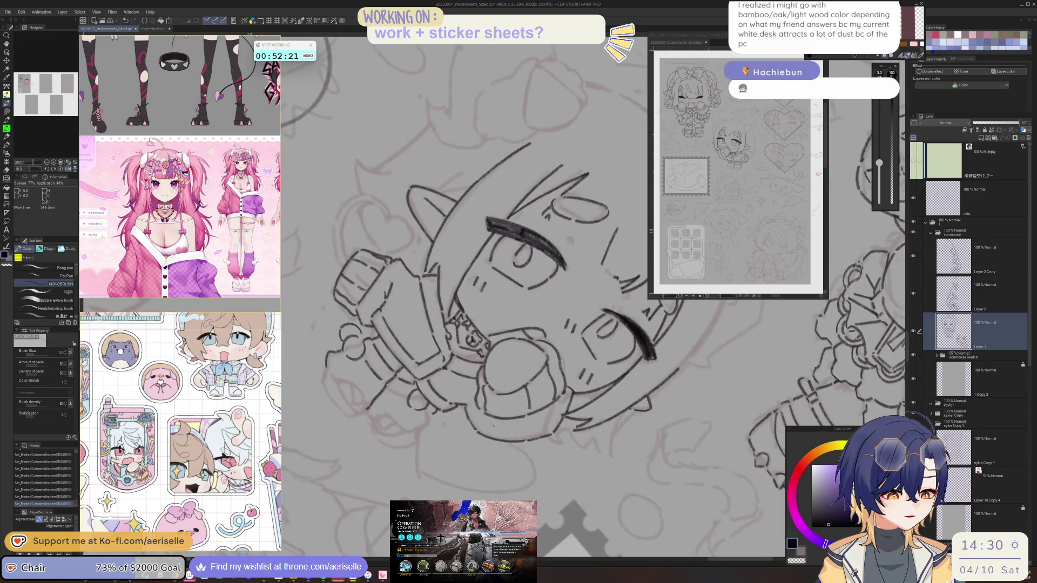
{"action": "key", "text": "minus"}
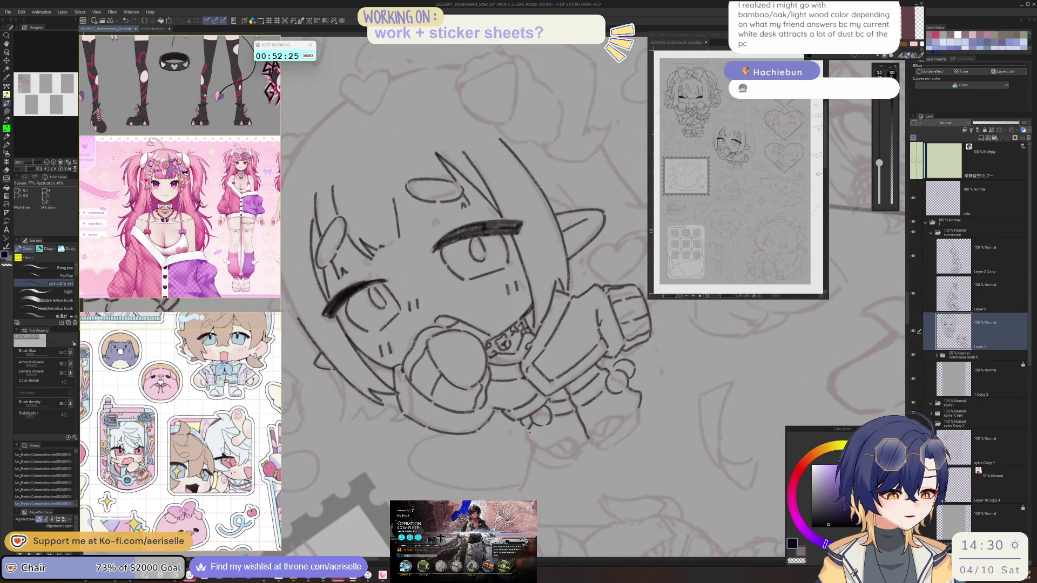
{"action": "key", "text": "ctrl+at"}
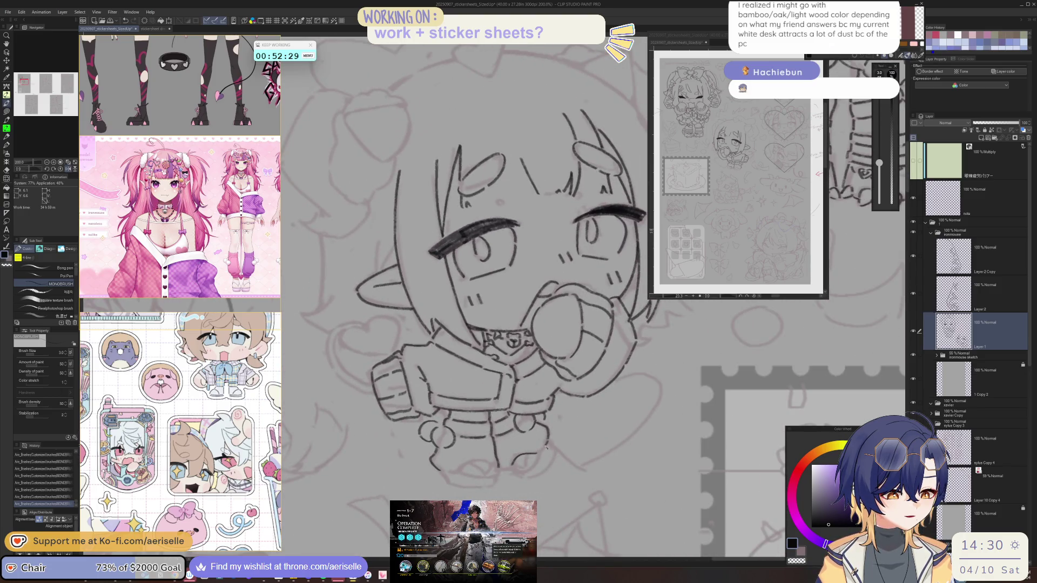
{"action": "key", "text": "minus"}
{"action": "key", "text": "minus"}
{"action": "left_click_drag", "start_coordinate": [581, 440], "coordinate": [592, 430]}
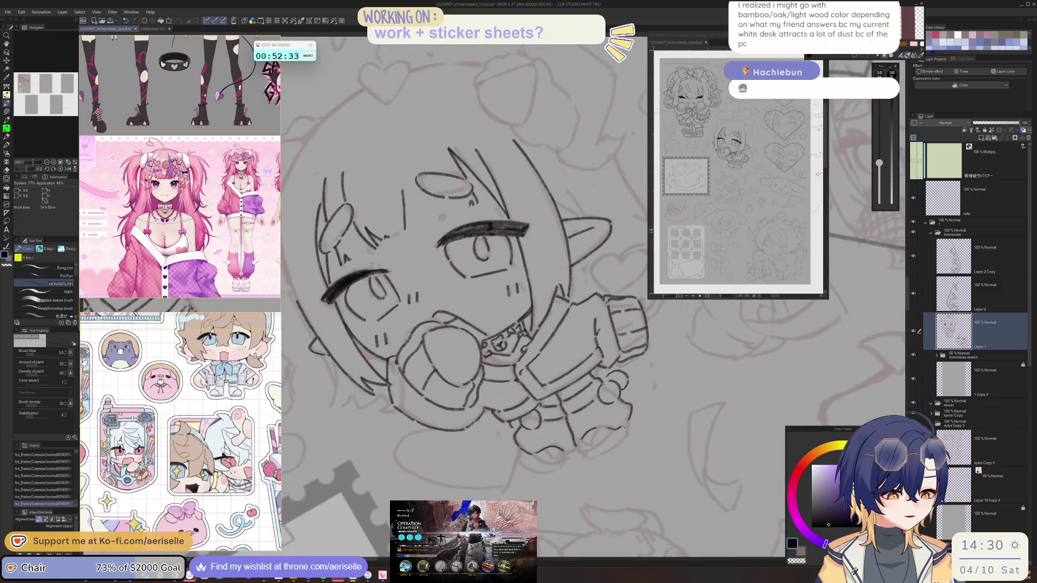
Ink both feet outlines, then reset the view to 100% upright.
{"action": "key", "text": "asciicircum"}
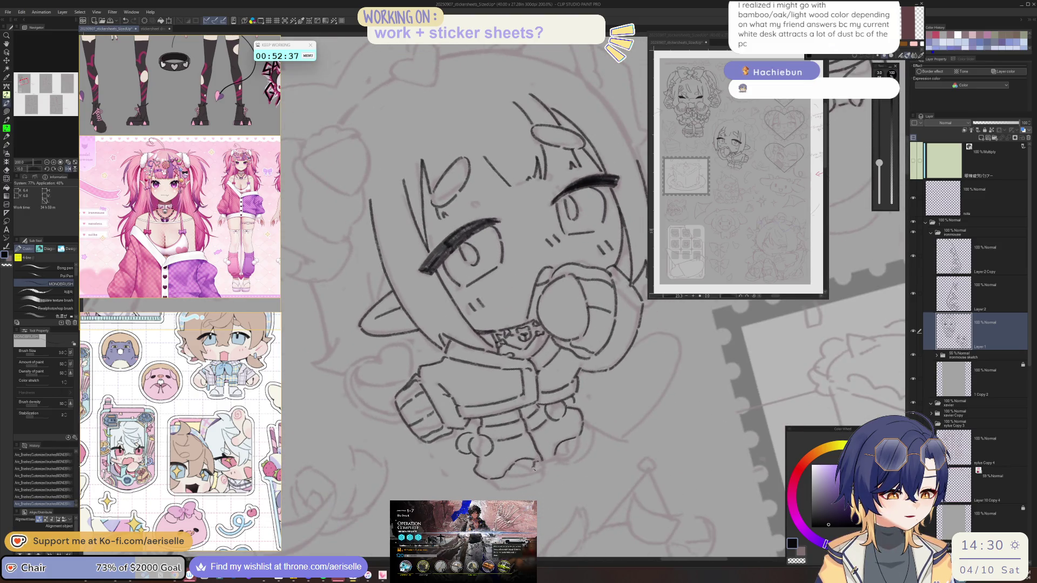
{"action": "key", "text": "asciicircum"}
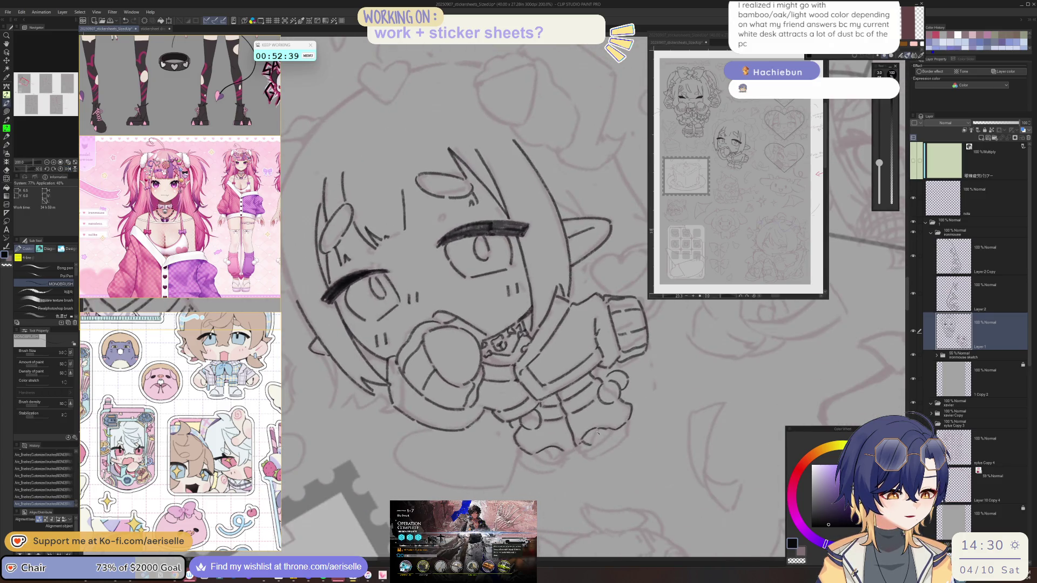
{"action": "key", "text": "asciicircum"}
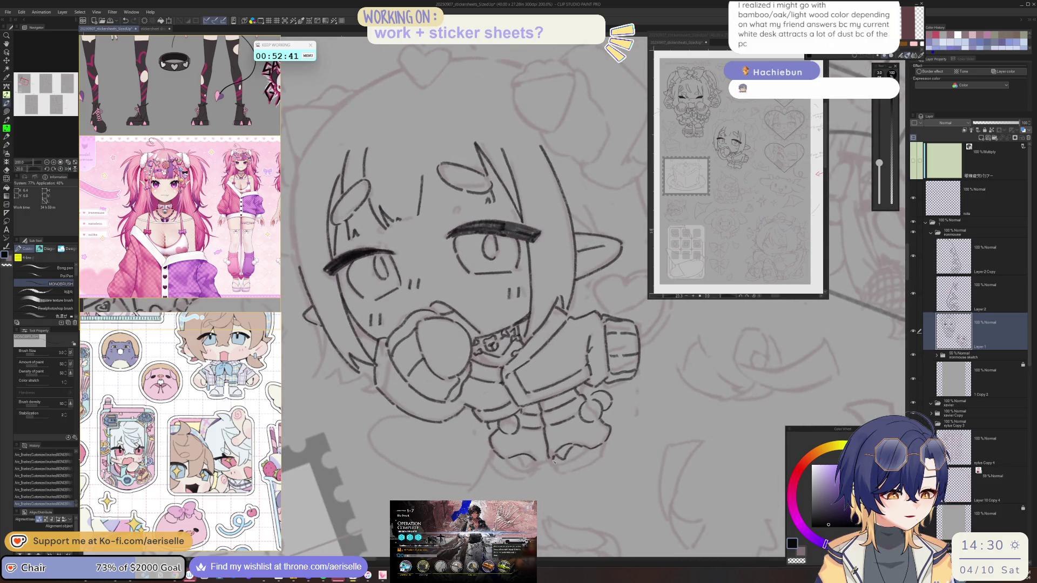
{"action": "left_click_drag", "start_coordinate": [568, 462], "coordinate": [584, 457]}
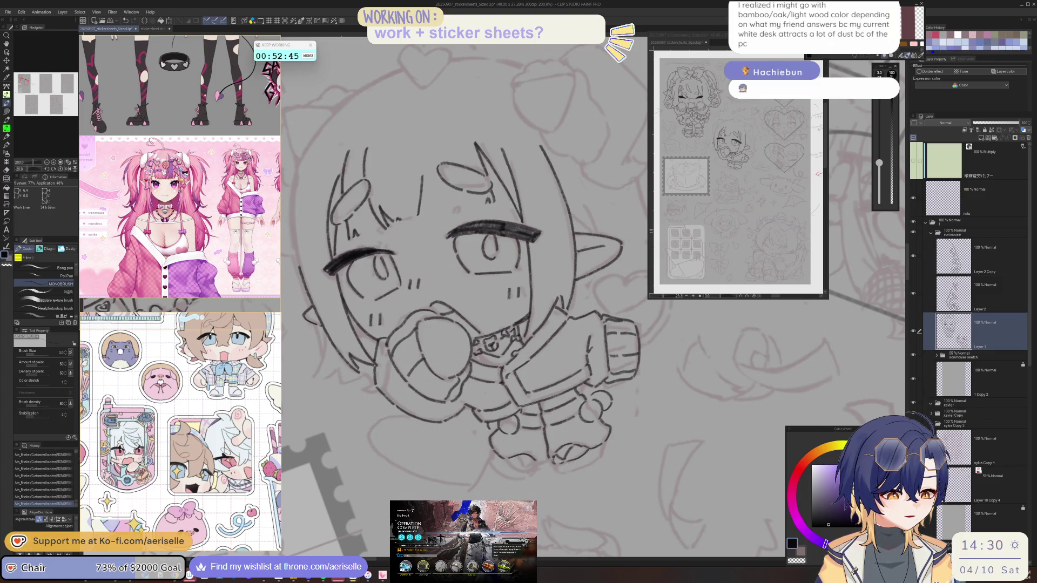
{"action": "key", "text": "h"}
{"action": "mouse_move", "coordinate": [458, 467]}
{"action": "left_mouse_down"}
{"action": "mouse_move", "coordinate": [619, 421]}
{"action": "mouse_move", "coordinate": [442, 473]}
{"action": "left_mouse_up"}
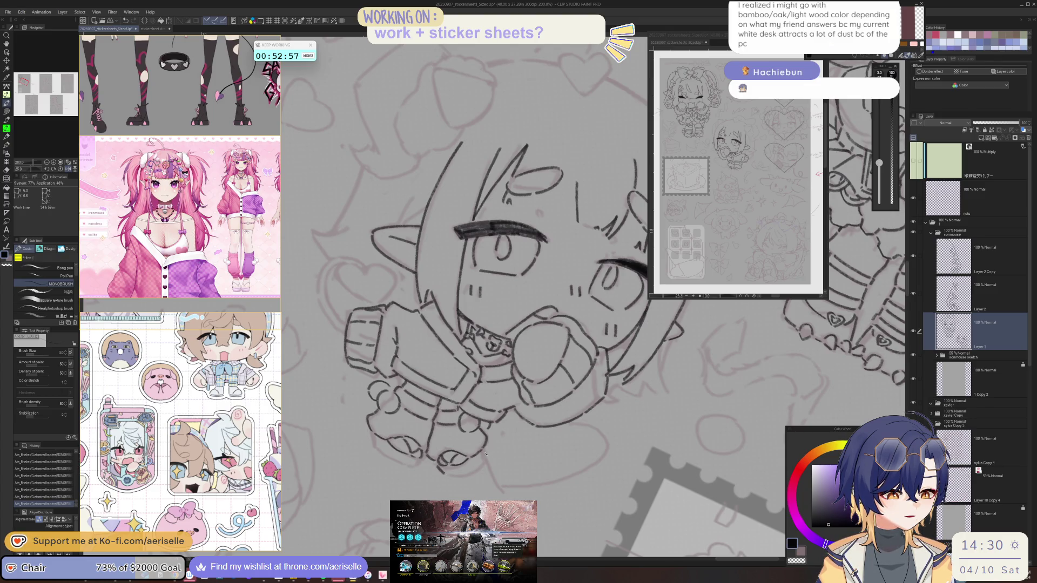
{"action": "mouse_move", "coordinate": [497, 441]}
{"action": "left_mouse_down"}
{"action": "mouse_move", "coordinate": [341, 398]}
{"action": "mouse_move", "coordinate": [465, 470]}
{"action": "mouse_move", "coordinate": [519, 481]}
{"action": "left_mouse_up"}
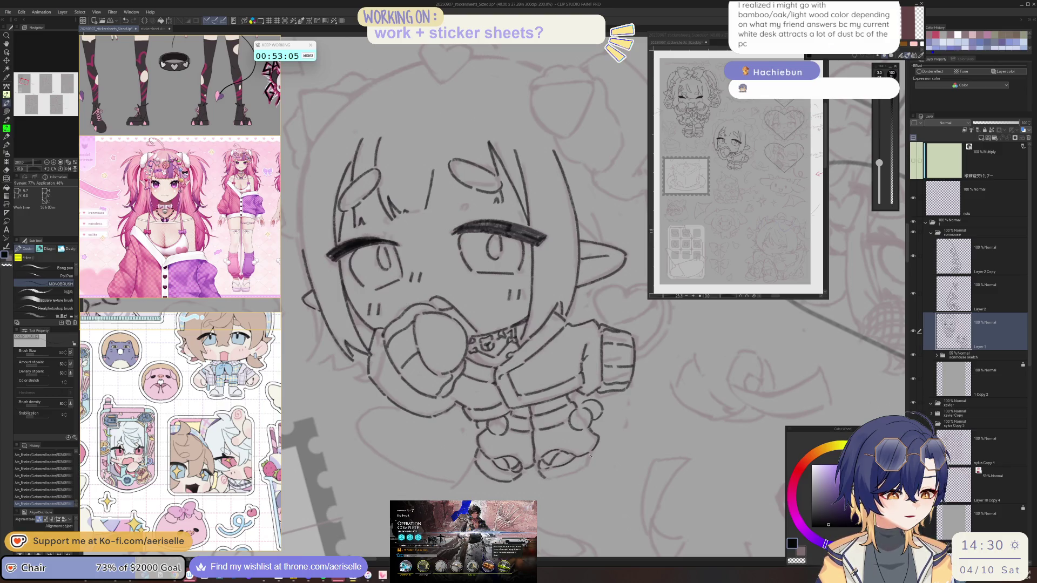
{"action": "left_click_drag", "start_coordinate": [592, 456], "coordinate": [658, 399]}
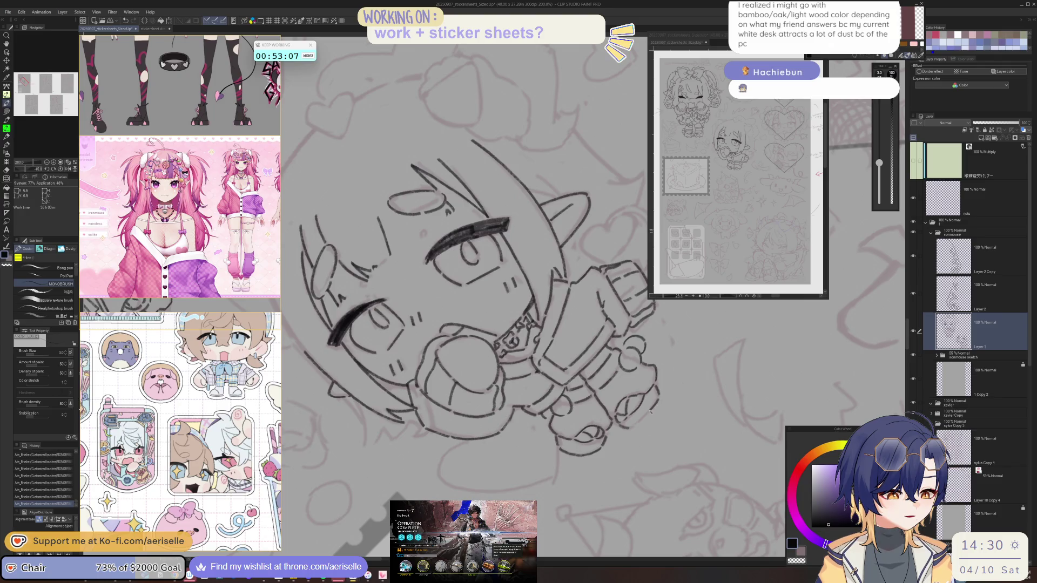
{"action": "key", "text": "ctrl+alt+0"}
{"action": "mouse_move", "coordinate": [666, 455]}
{"action": "left_mouse_down"}
{"action": "mouse_move", "coordinate": [556, 464]}
{"action": "mouse_move", "coordinate": [564, 452]}
{"action": "left_mouse_up"}
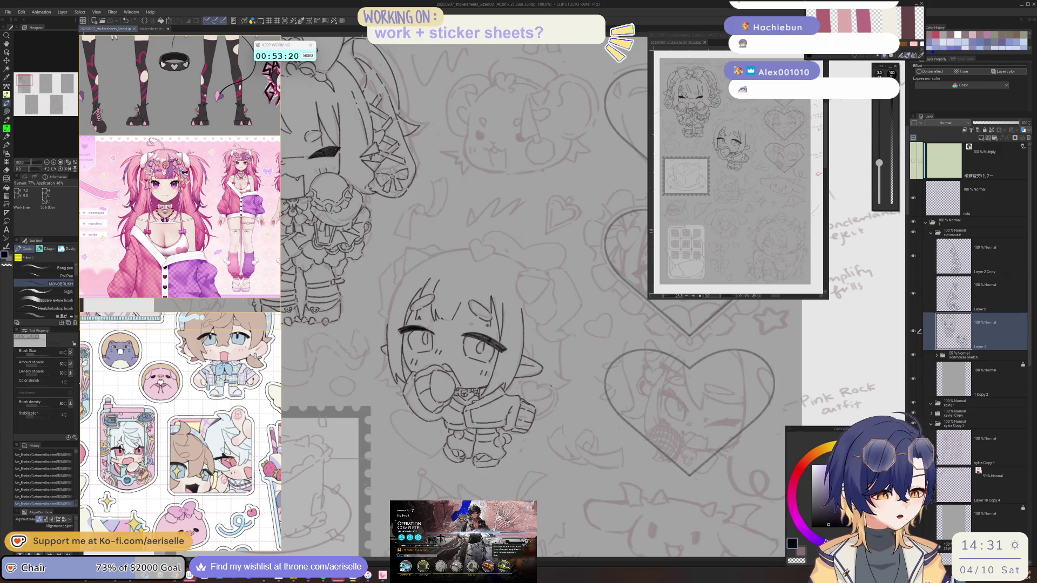
Ink a heart accent's two lobes and a downward line on the jacket.
{"action": "scroll", "coordinate": [551, 360], "scroll_direction": "up", "scroll_amount": 4}
{"action": "mouse_move", "coordinate": [551, 356]}
{"action": "left_mouse_down"}
{"action": "mouse_move", "coordinate": [516, 379]}
{"action": "mouse_move", "coordinate": [540, 425]}
{"action": "mouse_move", "coordinate": [557, 430]}
{"action": "left_mouse_up"}
{"action": "mouse_move", "coordinate": [574, 366]}
{"action": "left_mouse_down"}
{"action": "mouse_move", "coordinate": [623, 352]}
{"action": "mouse_move", "coordinate": [629, 386]}
{"action": "mouse_move", "coordinate": [604, 419]}
{"action": "mouse_move", "coordinate": [568, 438]}
{"action": "mouse_move", "coordinate": [533, 387]}
{"action": "left_mouse_up"}
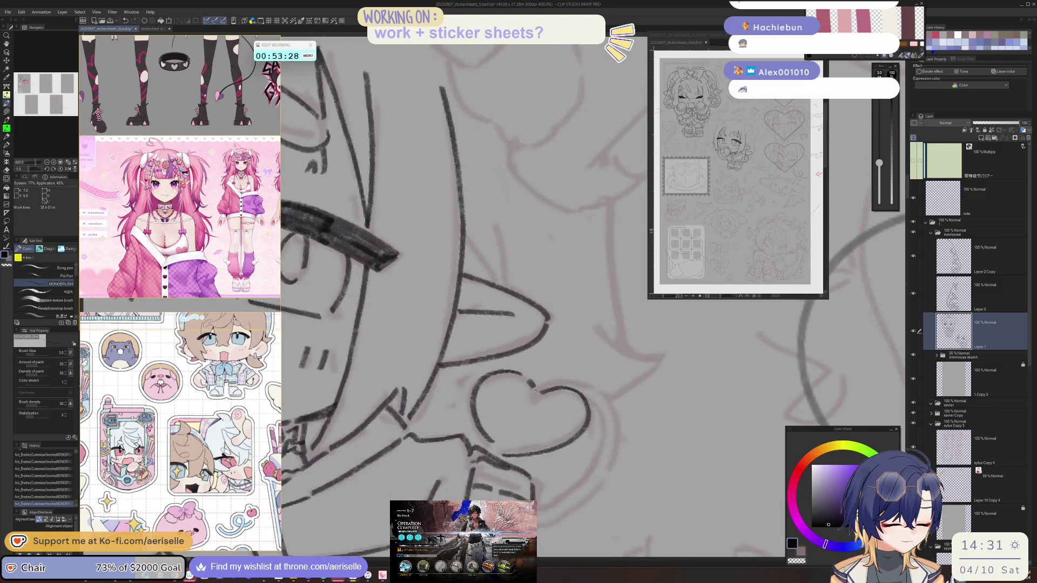
{"action": "key", "text": "minus"}
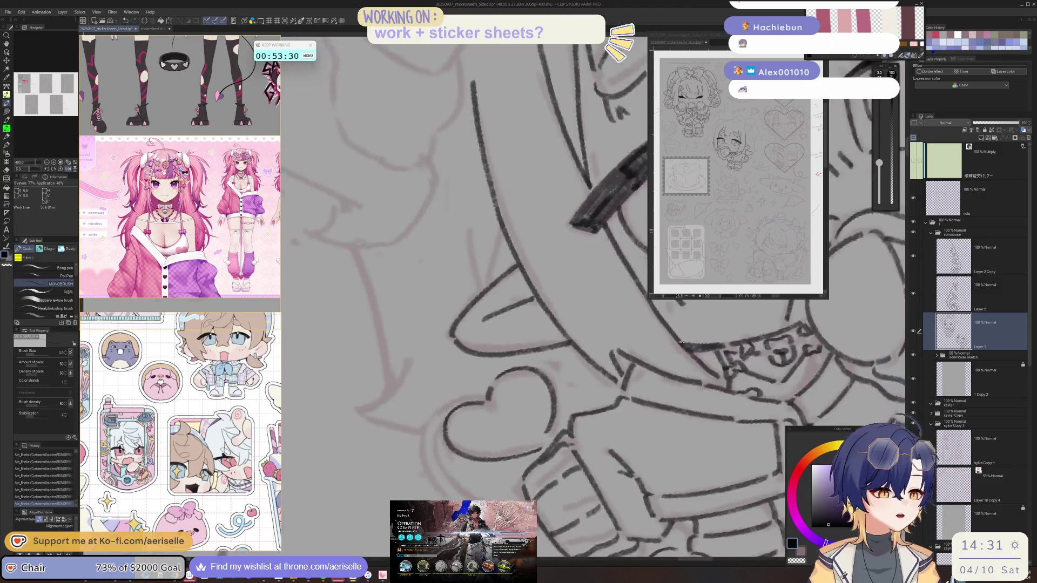
{"action": "key", "text": "minus"}
{"action": "mouse_move", "coordinate": [548, 382]}
{"action": "left_mouse_down"}
{"action": "mouse_move", "coordinate": [531, 397]}
{"action": "mouse_move", "coordinate": [522, 444]}
{"action": "left_mouse_up"}
Ink the curved line left of the heart, then return to an upright view.
{"action": "key", "text": "asciicircum"}
{"action": "key", "text": "asciicircum"}
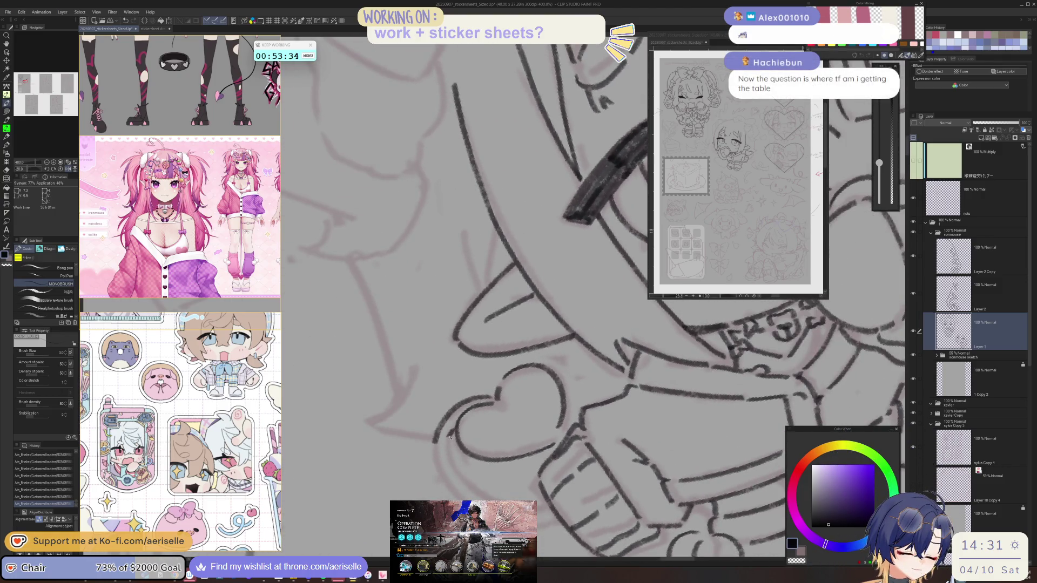
{"action": "key", "text": "asciicircum"}
{"action": "key", "text": "asciicircum"}
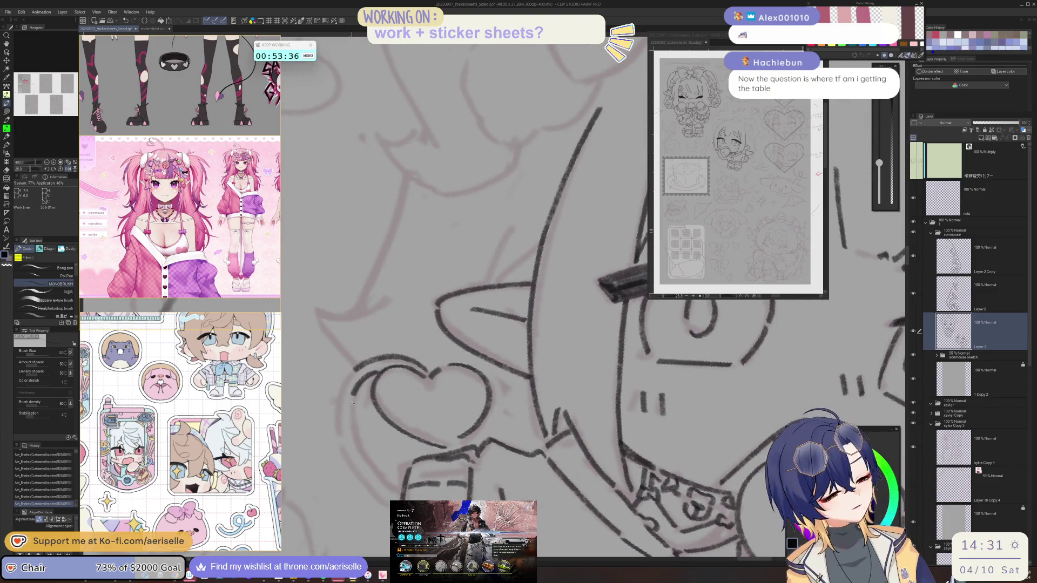
{"action": "mouse_move", "coordinate": [352, 399]}
{"action": "left_mouse_down"}
{"action": "mouse_move", "coordinate": [355, 440]}
{"action": "mouse_move", "coordinate": [397, 488]}
{"action": "left_mouse_up"}
{"action": "mouse_move", "coordinate": [351, 375]}
{"action": "left_mouse_down"}
{"action": "mouse_move", "coordinate": [336, 430]}
{"action": "mouse_move", "coordinate": [355, 474]}
{"action": "mouse_move", "coordinate": [386, 502]}
{"action": "left_mouse_up"}
{"action": "key", "text": "asciicircum"}
{"action": "key", "text": "at"}
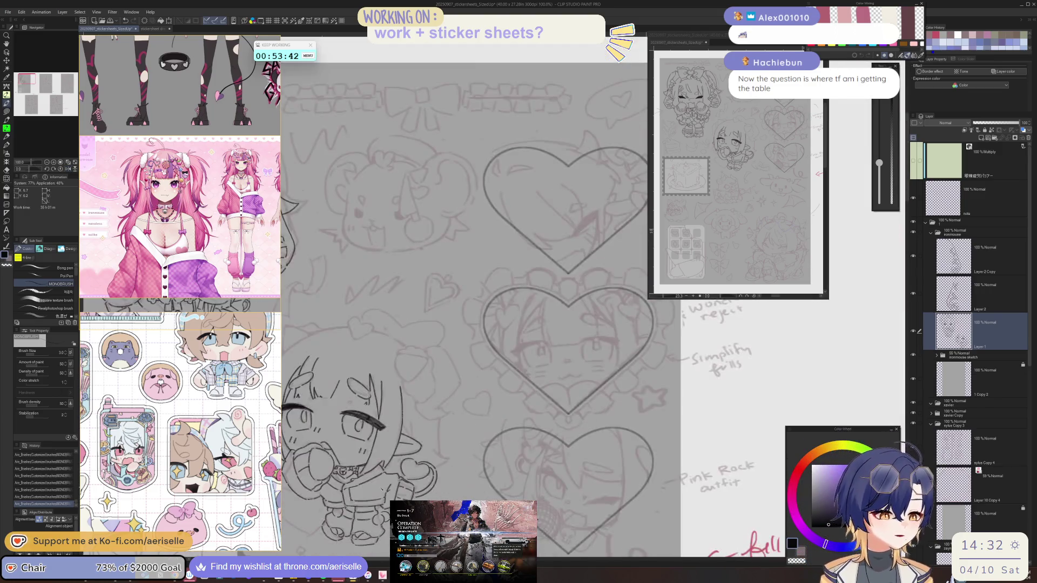
Zoom in and ink the hair outline down the side of the bob.
{"action": "scroll", "coordinate": [599, 414], "scroll_direction": "down", "scroll_amount": 5}
{"action": "key", "text": "asciicircum"}
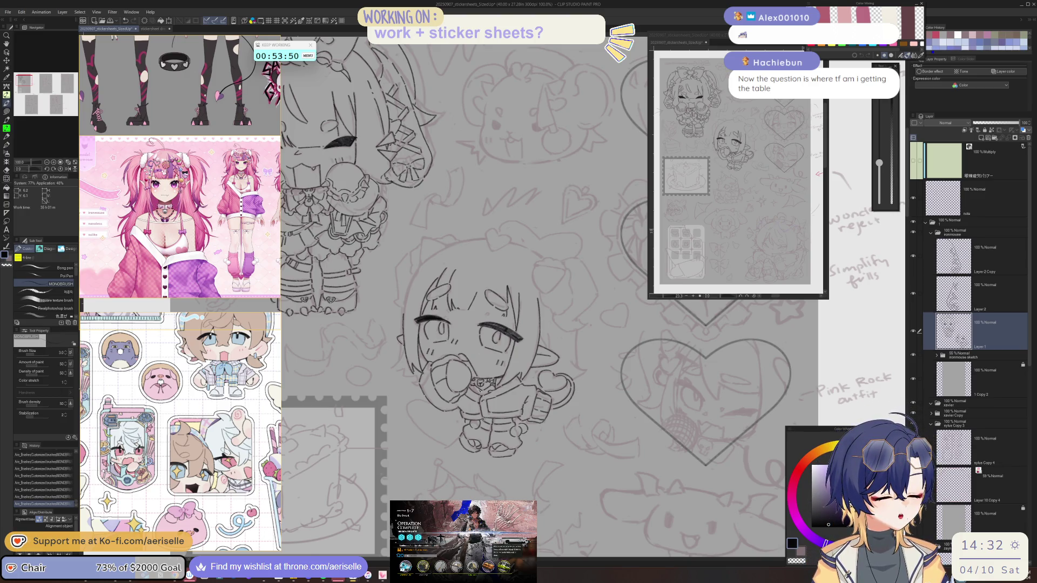
{"action": "scroll", "coordinate": [356, 200], "scroll_direction": "up", "scroll_amount": 4}
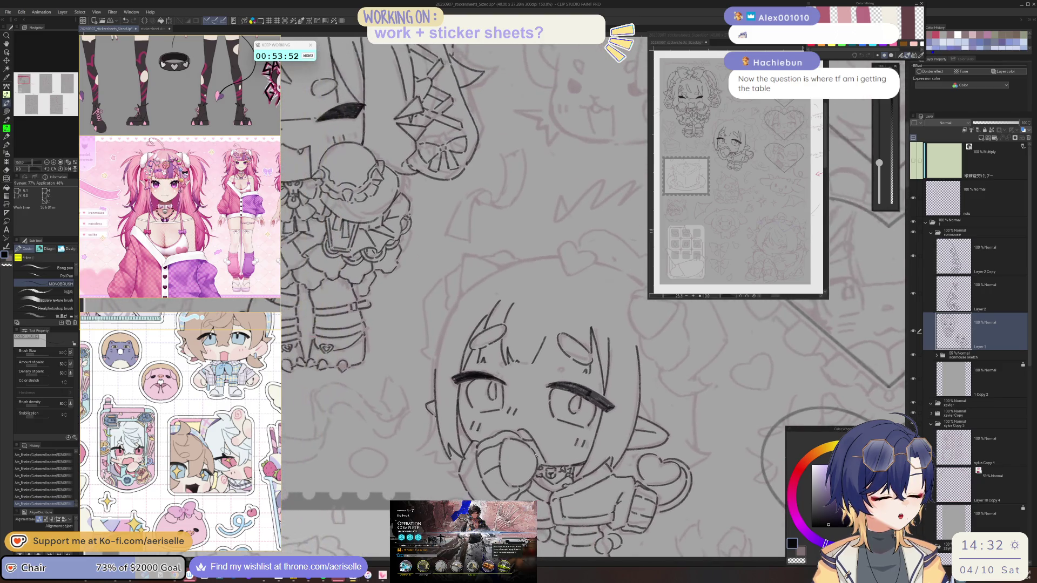
{"action": "key", "text": "minus"}
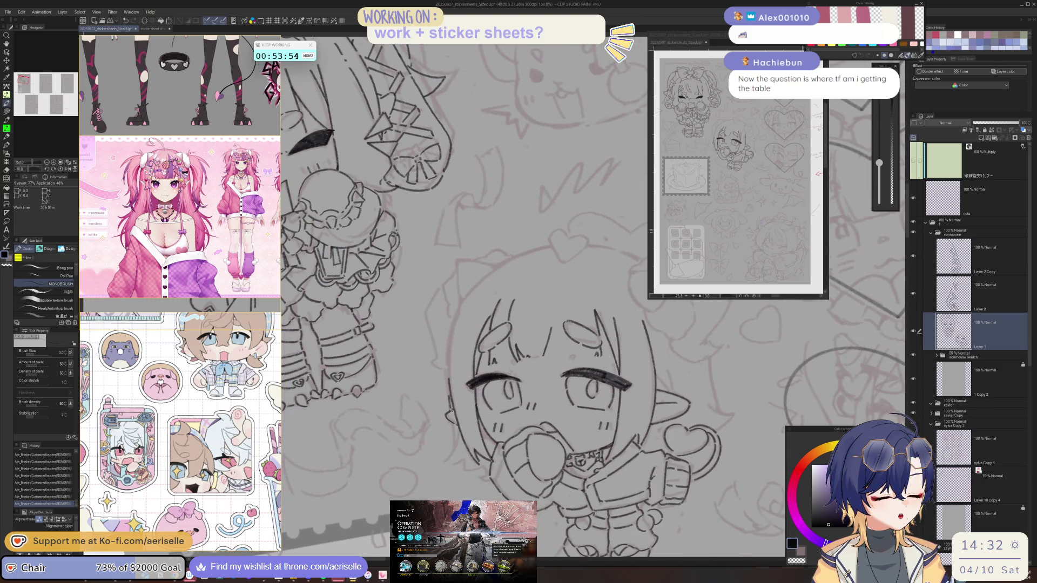
{"action": "key", "text": "asciicircum"}
{"action": "key", "text": "asciicircum"}
{"action": "key", "text": "asciicircum"}
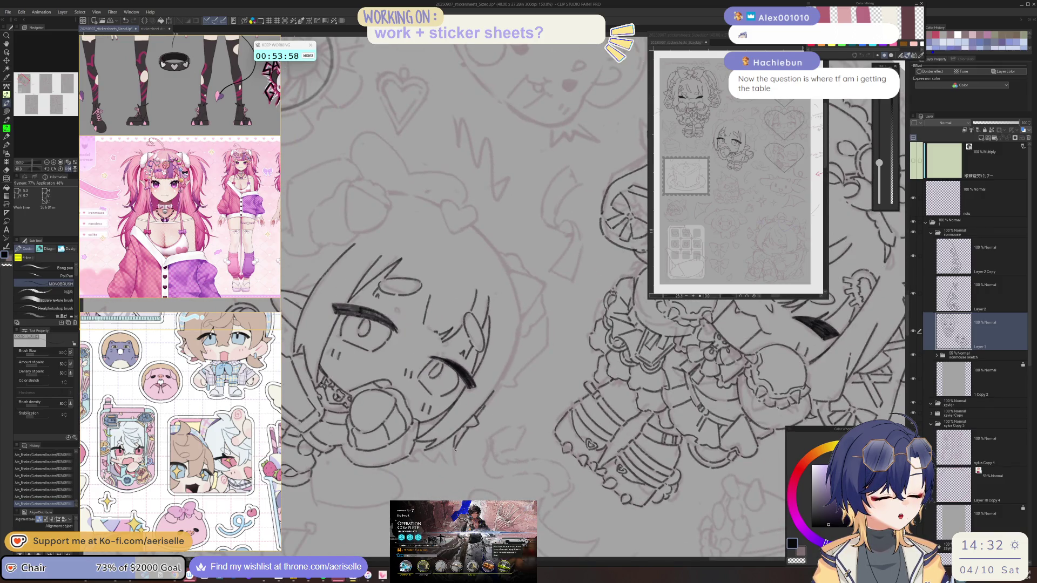
{"action": "key", "text": "asciicircum"}
{"action": "key", "text": "asciicircum"}
{"action": "scroll", "coordinate": [380, 412], "scroll_direction": "up", "scroll_amount": 1}
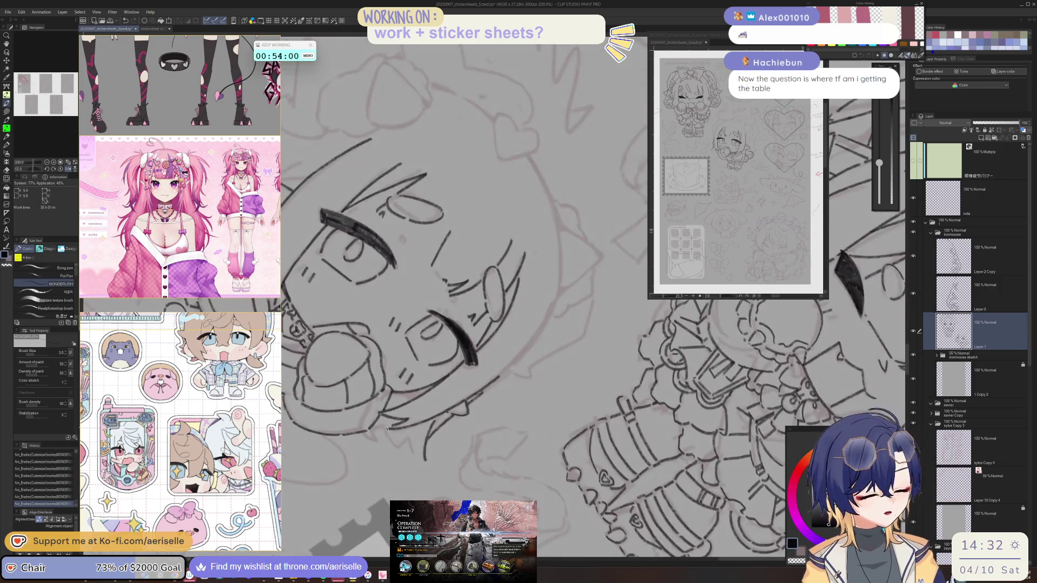
{"action": "key", "text": "minus"}
{"action": "key", "text": "minus"}
{"action": "key", "text": "minus"}
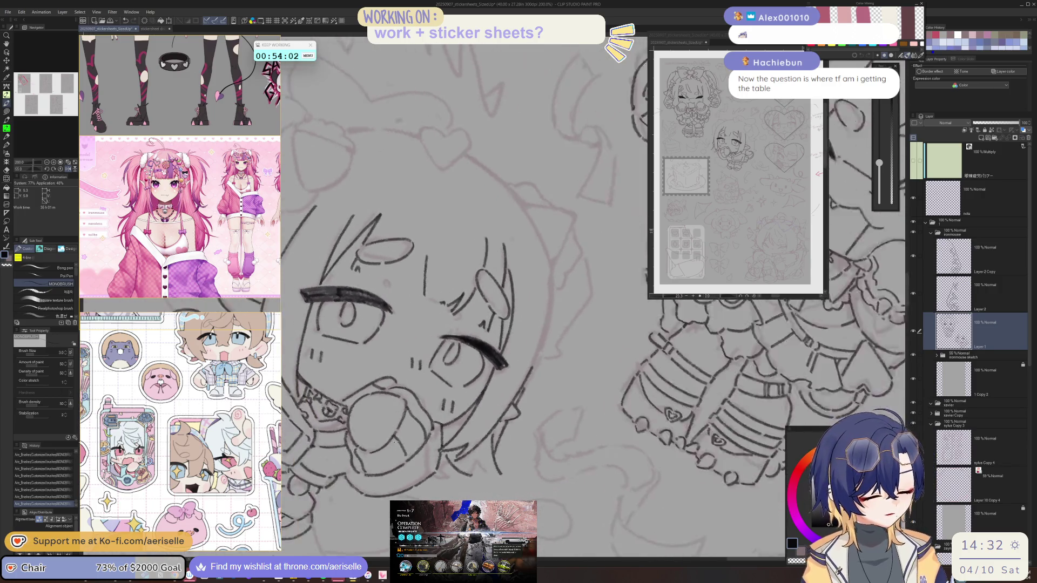
{"action": "key", "text": "minus"}
{"action": "key", "text": "minus"}
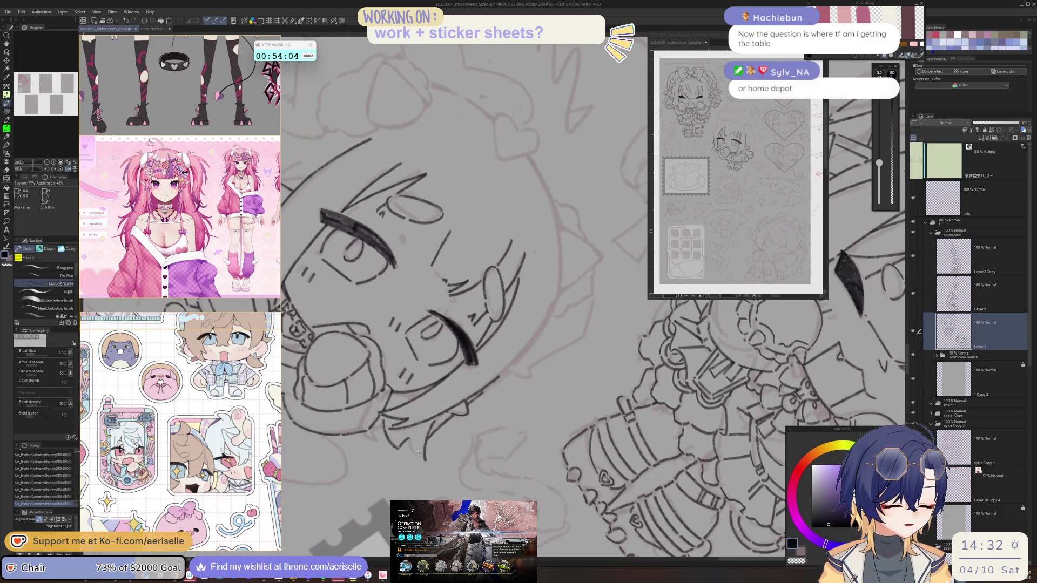
{"action": "key", "text": "minus"}
{"action": "key", "text": "minus"}
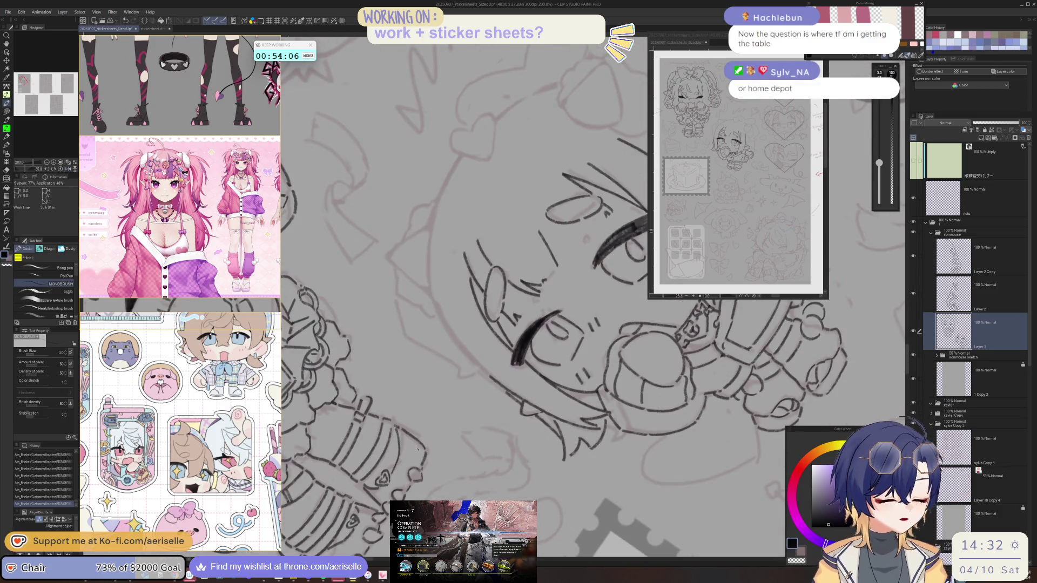
{"action": "key", "text": "asciicircum"}
{"action": "key", "text": "asciicircum"}
{"action": "key", "text": "asciicircum"}
{"action": "key", "text": "asciicircum"}
{"action": "key", "text": "asciicircum"}
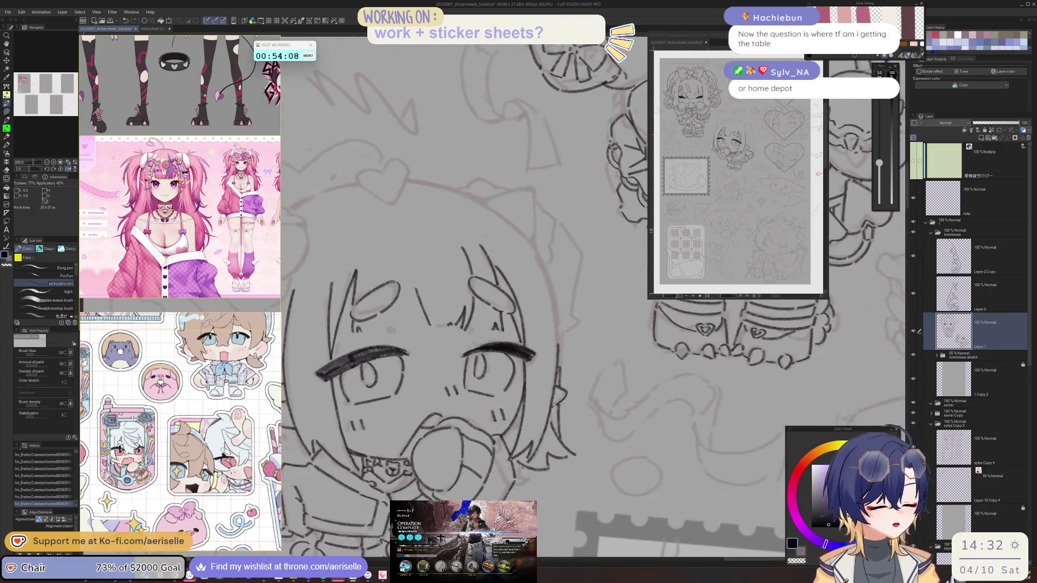
{"action": "key", "text": "asciicircum"}
{"action": "key", "text": "asciicircum"}
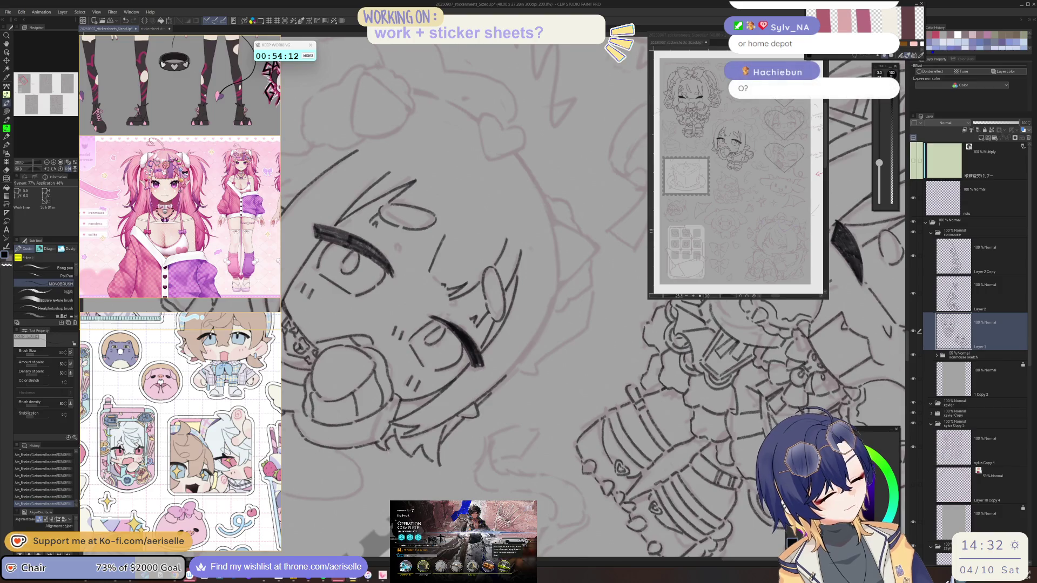
{"action": "key", "text": "minus"}
{"action": "key", "text": "minus"}
{"action": "key", "text": "minus"}
{"action": "key", "text": "minus"}
{"action": "key", "text": "minus"}
{"action": "key", "text": "minus"}
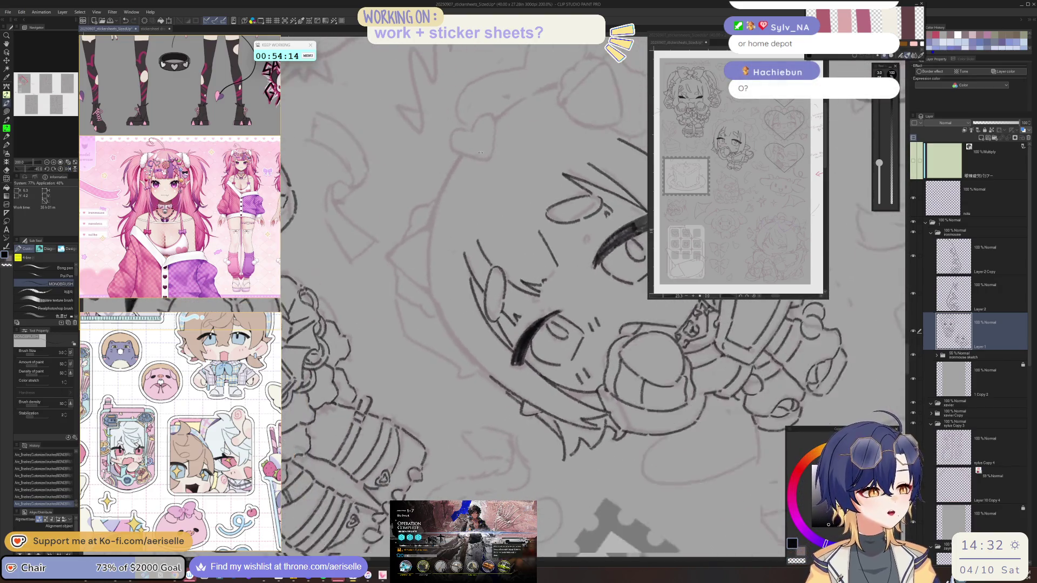
{"action": "mouse_move", "coordinate": [428, 188]}
{"action": "left_mouse_down"}
{"action": "mouse_move", "coordinate": [420, 253]}
{"action": "mouse_move", "coordinate": [435, 312]}
{"action": "left_mouse_up"}
Continue the bob hair outline further down toward the jacket.
{"action": "key", "text": "asciicircum"}
{"action": "key", "text": "asciicircum"}
{"action": "key", "text": "asciicircum"}
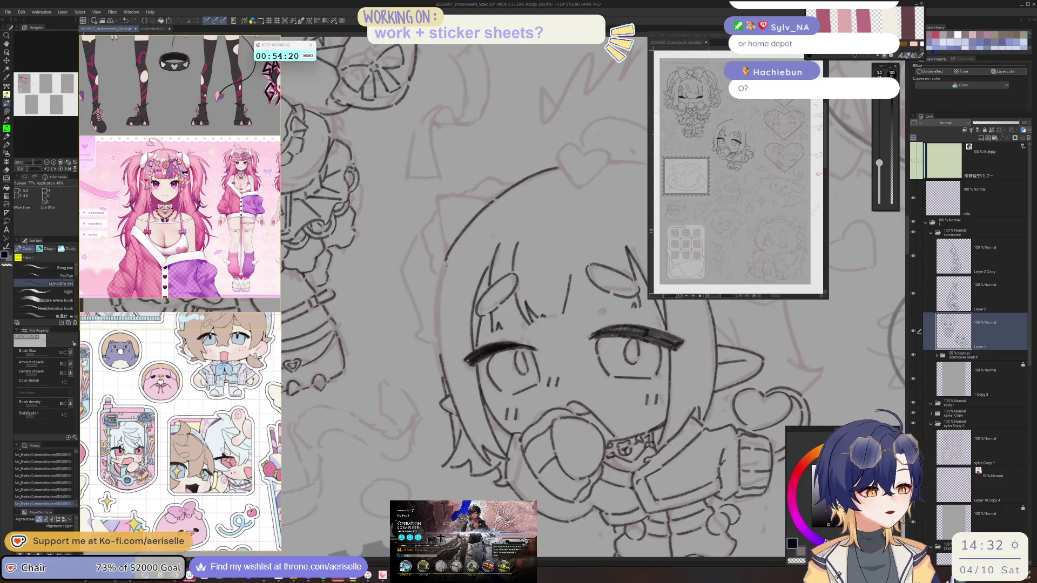
{"action": "left_click_drag", "start_coordinate": [434, 321], "coordinate": [439, 360]}
{"action": "key", "text": "asciicircum"}
{"action": "key", "text": "asciicircum"}
{"action": "key", "text": "asciicircum"}
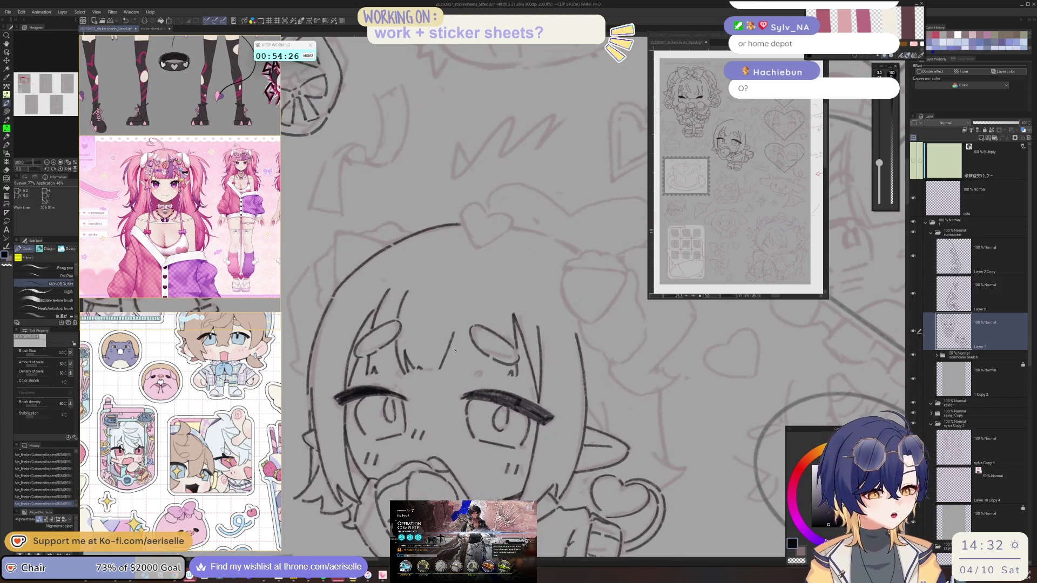
{"action": "key", "text": "minus"}
{"action": "key", "text": "minus"}
{"action": "key", "text": "minus"}
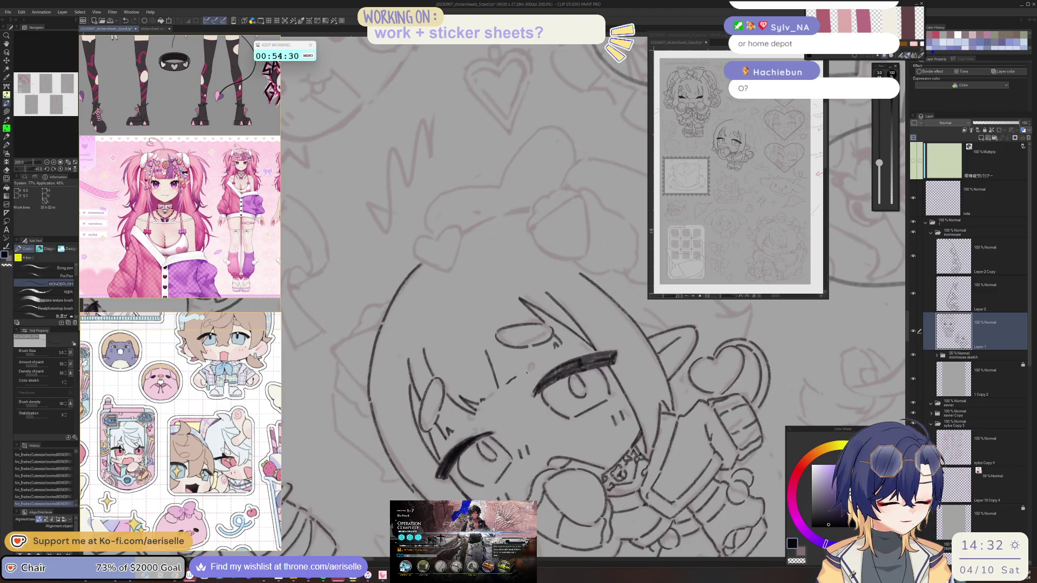
{"action": "key", "text": "asciicircum"}
{"action": "key", "text": "asciicircum"}
{"action": "key", "text": "asciicircum"}
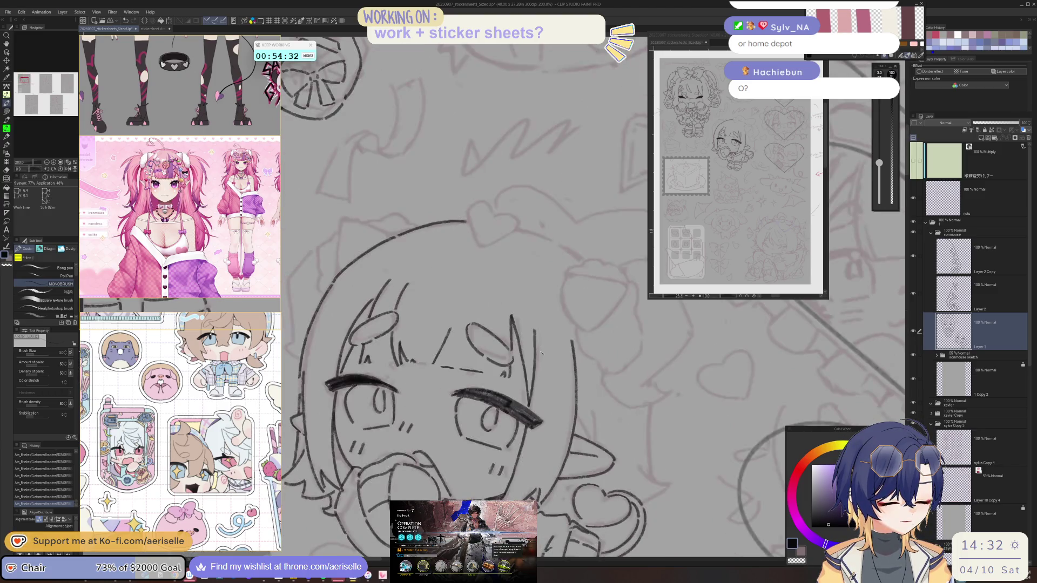
{"action": "left_click_drag", "start_coordinate": [507, 305], "coordinate": [571, 293]}
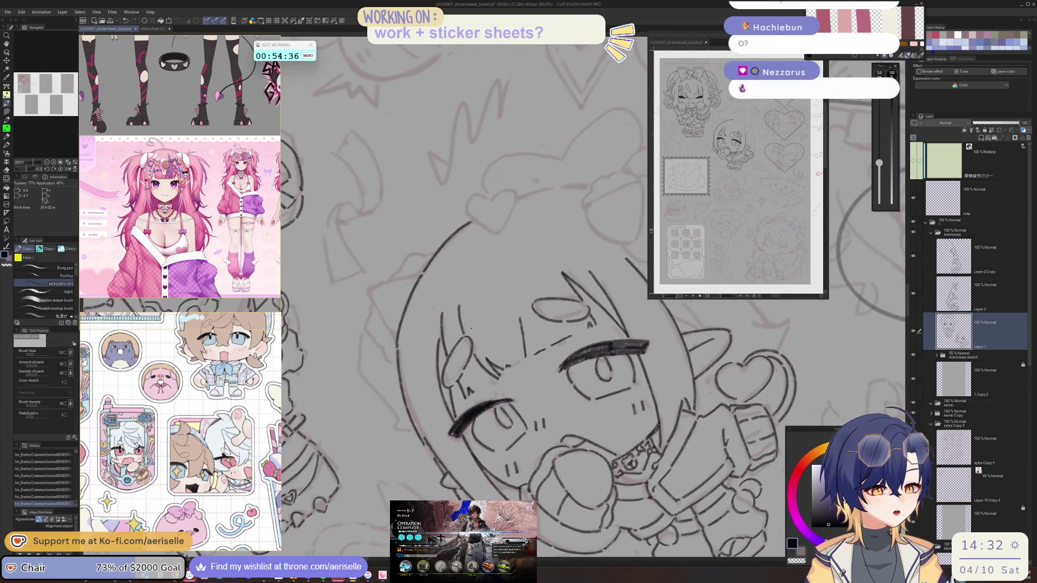
{"action": "key", "text": "asciicircum"}
{"action": "key", "text": "asciicircum"}
{"action": "scroll", "coordinate": [470, 327], "scroll_direction": "down", "scroll_amount": 3}
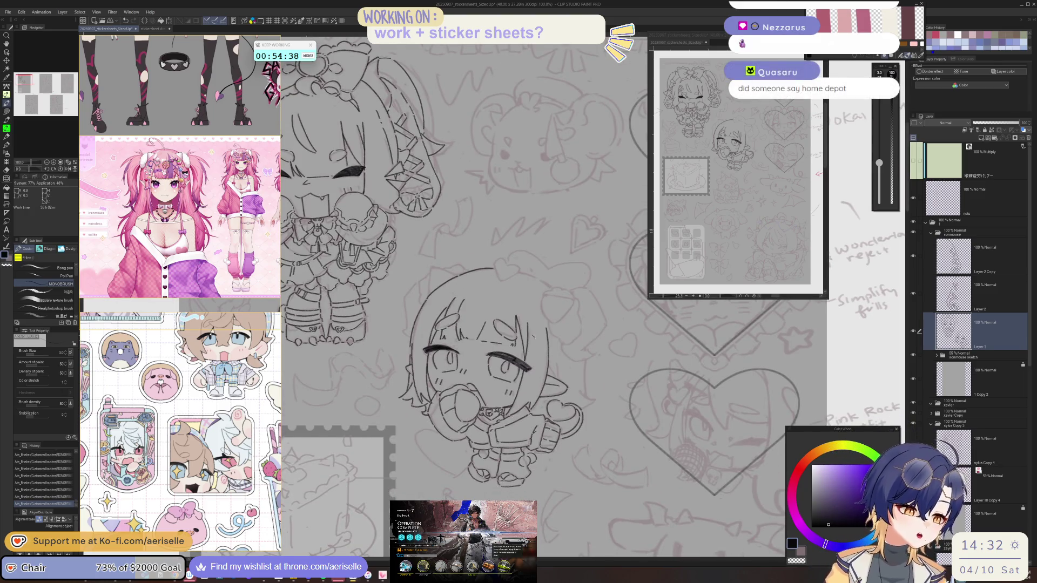
Undo the stray stroke near the right eye and ink the small heart atop the hood.
{"action": "scroll", "coordinate": [533, 324], "scroll_direction": "up", "scroll_amount": 3}
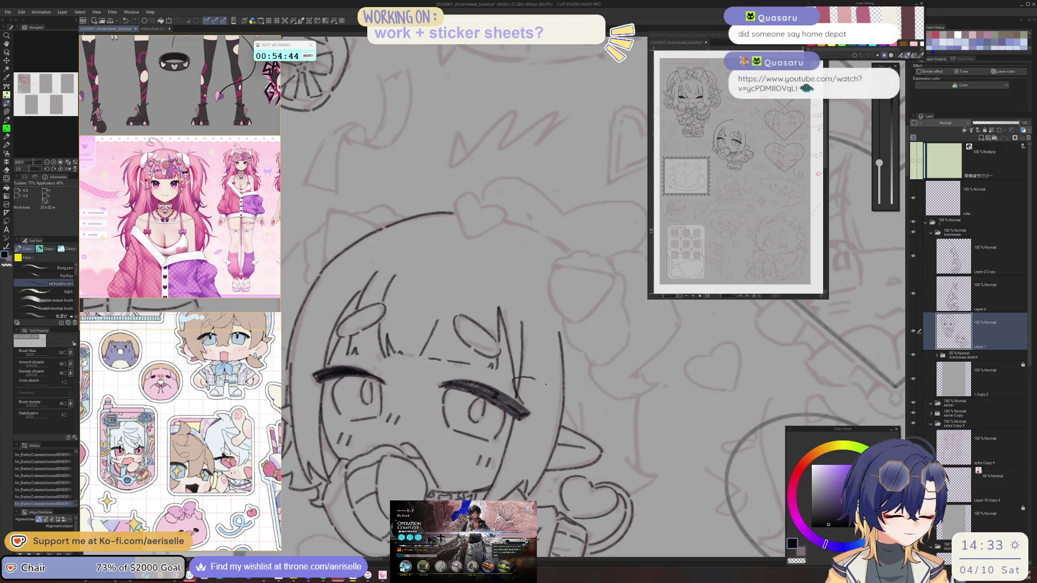
{"action": "key", "text": "ctrl+z"}
{"action": "scroll", "coordinate": [543, 377], "scroll_direction": "down", "scroll_amount": 2}
{"action": "scroll", "coordinate": [432, 306], "scroll_direction": "up", "scroll_amount": 2}
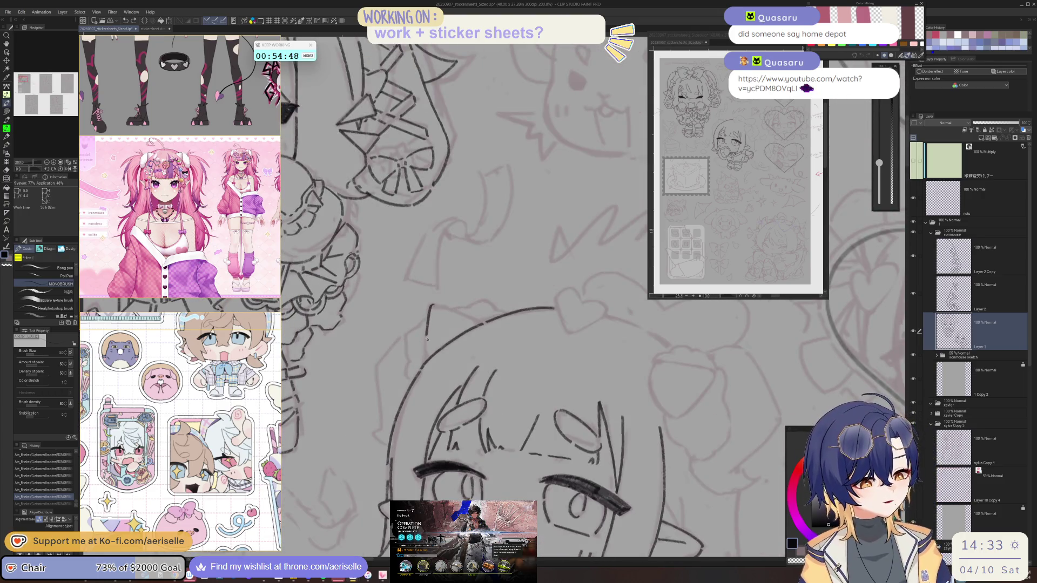
{"action": "mouse_move", "coordinate": [432, 306]}
{"action": "left_mouse_down"}
{"action": "mouse_move", "coordinate": [543, 268]}
{"action": "mouse_move", "coordinate": [533, 289]}
{"action": "mouse_move", "coordinate": [536, 281]}
{"action": "left_mouse_up"}
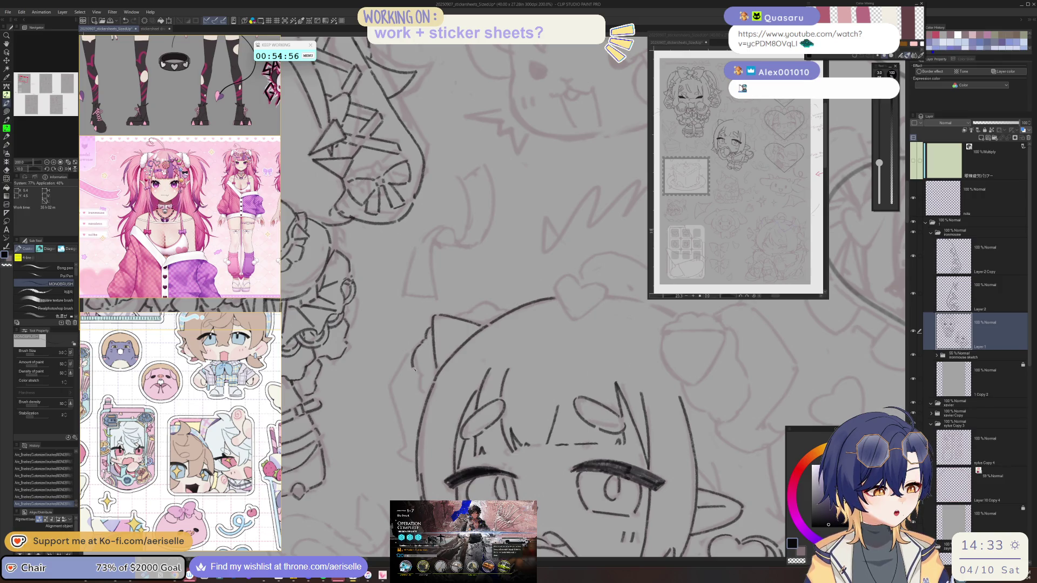
{"action": "mouse_move", "coordinate": [423, 389]}
{"action": "left_mouse_down"}
{"action": "mouse_move", "coordinate": [536, 279]}
{"action": "mouse_move", "coordinate": [521, 281]}
{"action": "mouse_move", "coordinate": [537, 313]}
{"action": "mouse_move", "coordinate": [566, 323]}
{"action": "left_mouse_up"}
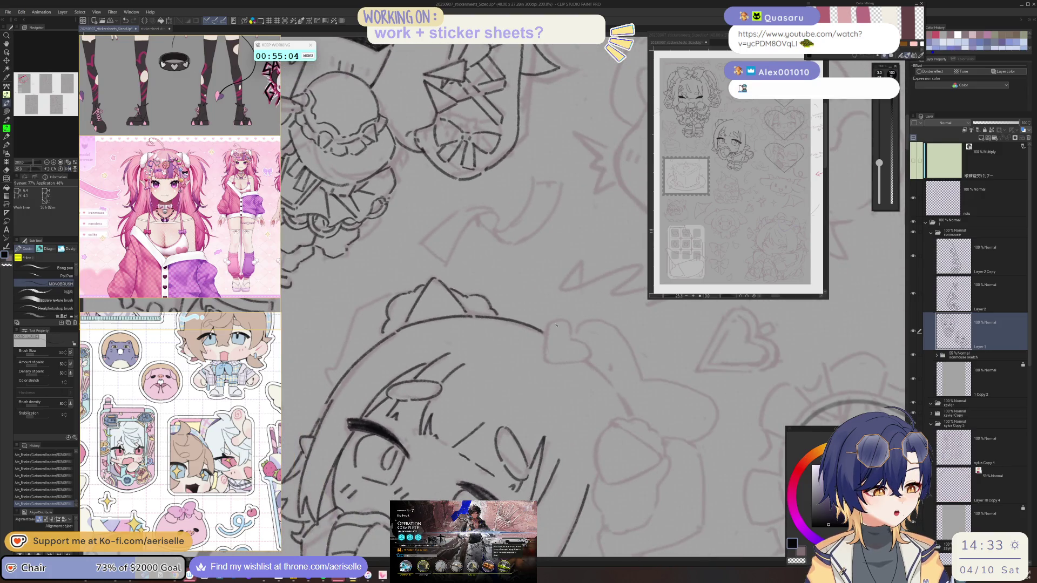
{"action": "mouse_move", "coordinate": [547, 356]}
{"action": "left_mouse_down"}
{"action": "mouse_move", "coordinate": [552, 339]}
{"action": "mouse_move", "coordinate": [463, 373]}
{"action": "left_mouse_up"}
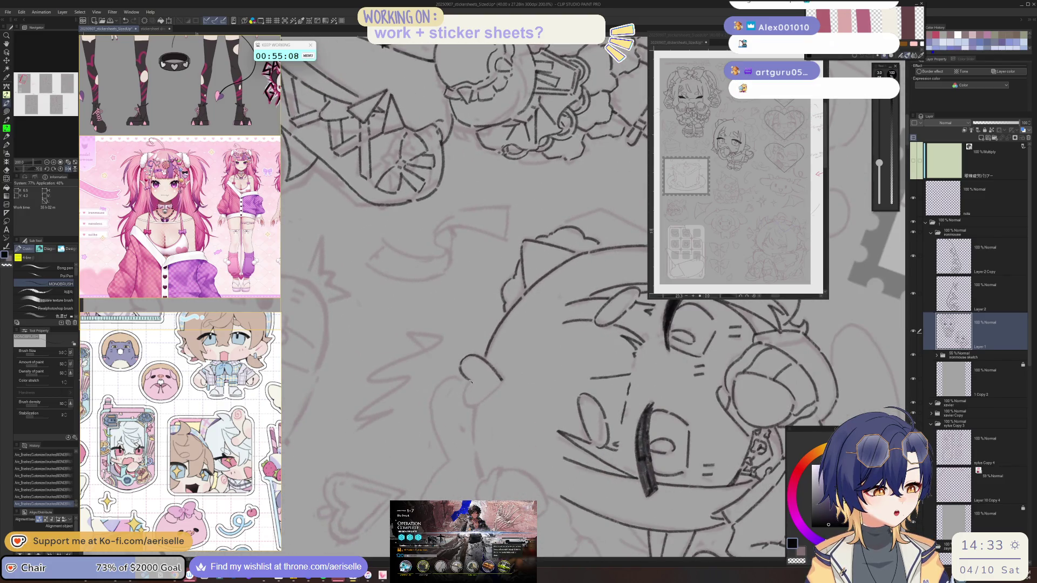
{"action": "left_click_drag", "start_coordinate": [467, 400], "coordinate": [652, 304]}
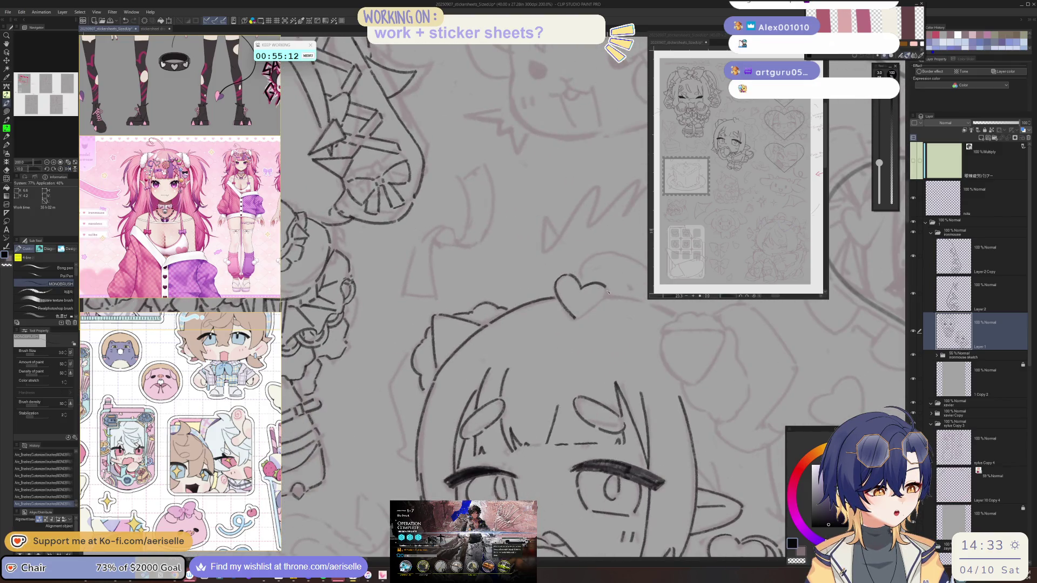
{"action": "left_click_drag", "start_coordinate": [606, 290], "coordinate": [583, 317]}
Ink another curved line of the cat-ear hood.
{"action": "scroll", "coordinate": [583, 317], "scroll_direction": "down", "scroll_amount": 4}
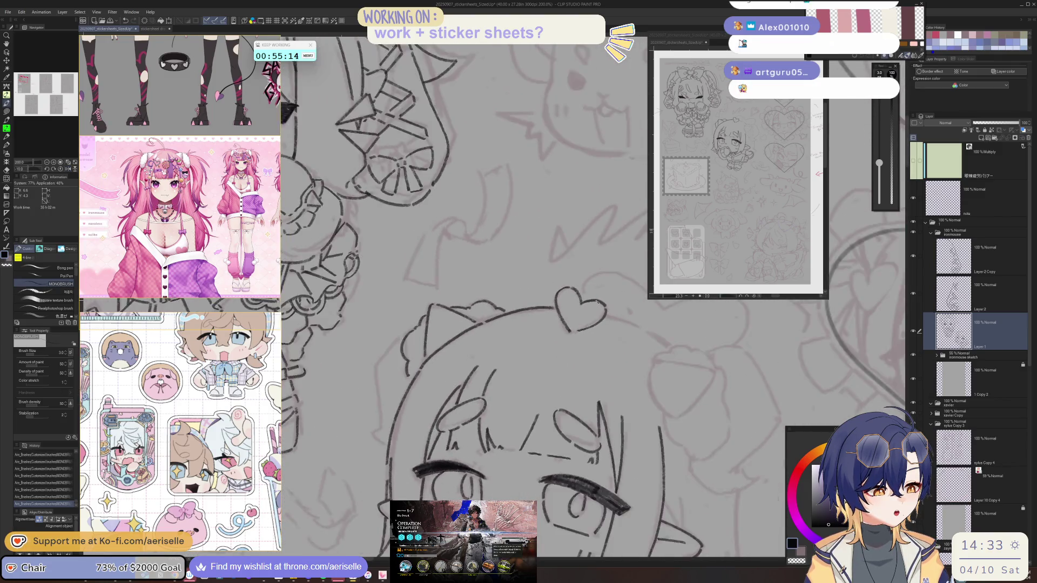
{"action": "scroll", "coordinate": [534, 339], "scroll_direction": "up", "scroll_amount": 3}
{"action": "scroll", "coordinate": [534, 339], "scroll_direction": "up", "scroll_amount": 1}
{"action": "mouse_move", "coordinate": [536, 331]}
{"action": "left_mouse_down"}
{"action": "mouse_move", "coordinate": [526, 371]}
{"action": "mouse_move", "coordinate": [546, 389]}
{"action": "mouse_move", "coordinate": [507, 355]}
{"action": "mouse_move", "coordinate": [495, 399]}
{"action": "mouse_move", "coordinate": [604, 324]}
{"action": "mouse_move", "coordinate": [572, 371]}
{"action": "mouse_move", "coordinate": [387, 304]}
{"action": "mouse_move", "coordinate": [398, 350]}
{"action": "left_mouse_up"}
Reset the view to 100% upright and save the sticker sheet.
{"action": "key", "text": "ctrl+alt+0"}
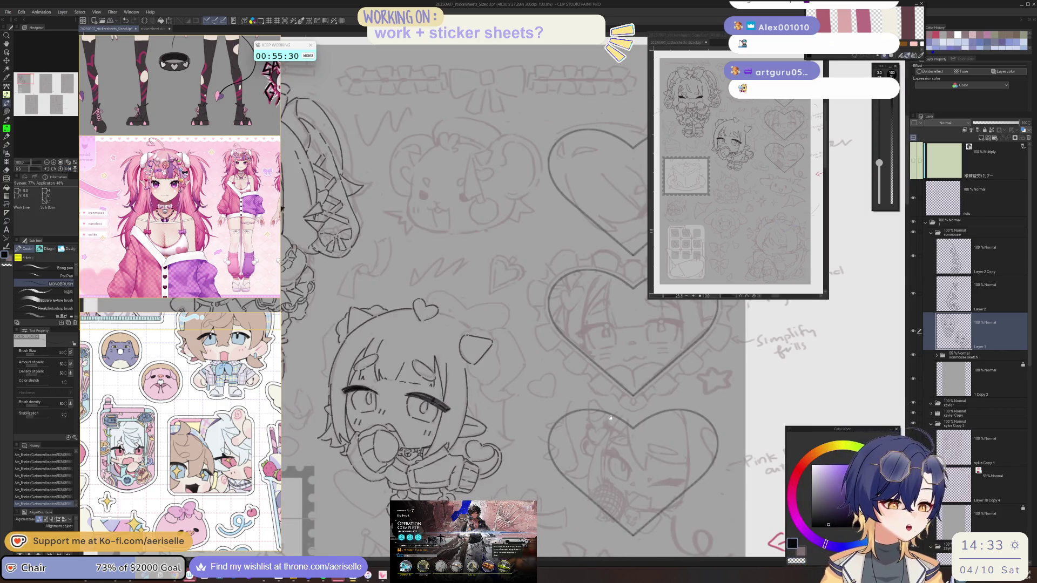
{"action": "scroll", "coordinate": [575, 370], "scroll_direction": "down", "scroll_amount": 2}
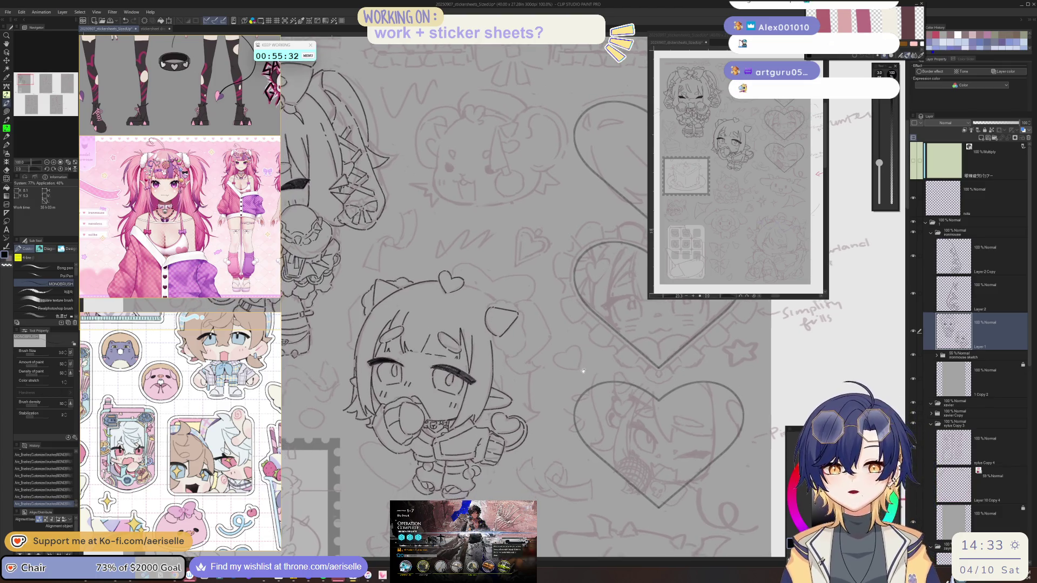
{"action": "key", "text": "ctrl+s"}
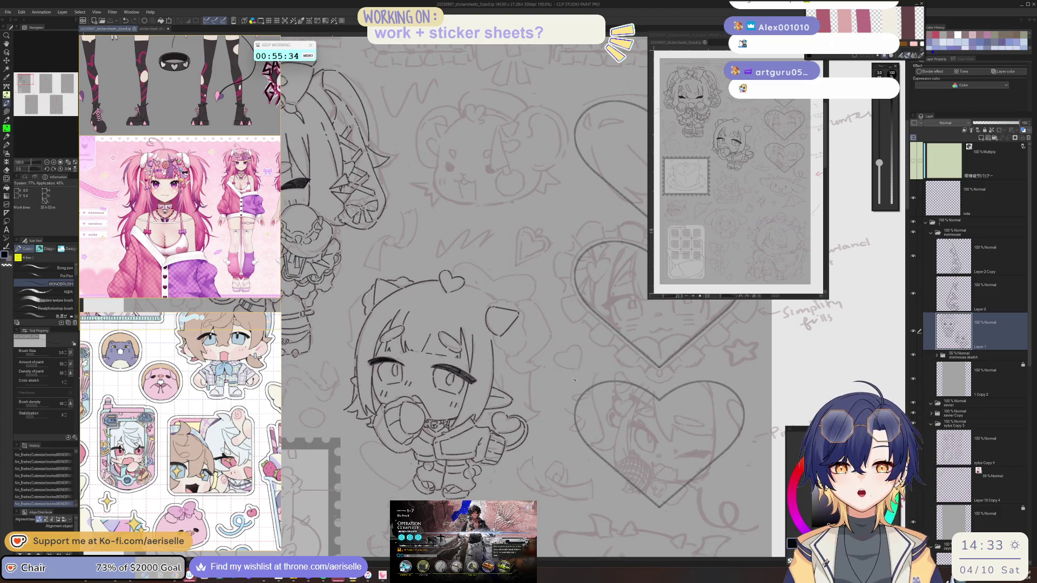
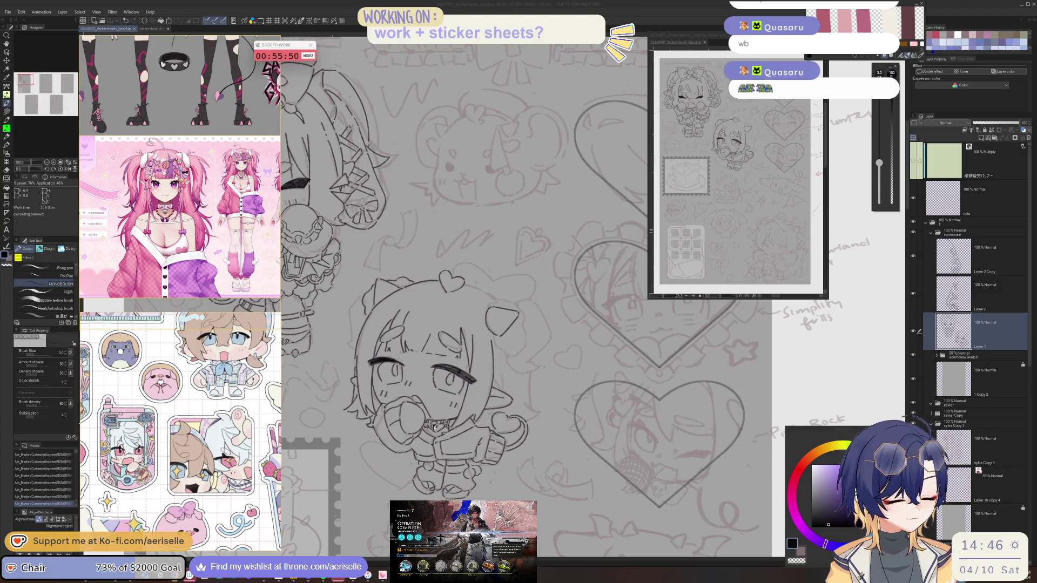
Ink a small face line and two short collar marks, erasing and mirroring to check.
{"action": "left_click", "coordinate": [598, 360]}
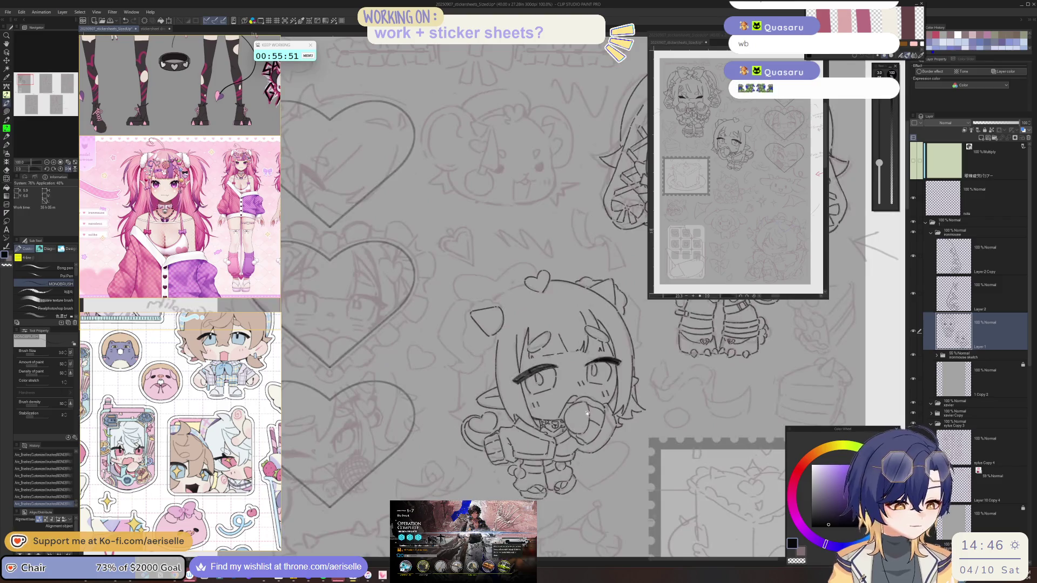
{"action": "scroll", "coordinate": [532, 376], "scroll_direction": "up", "scroll_amount": 3}
{"action": "left_click_drag", "start_coordinate": [532, 376], "coordinate": [527, 383]}
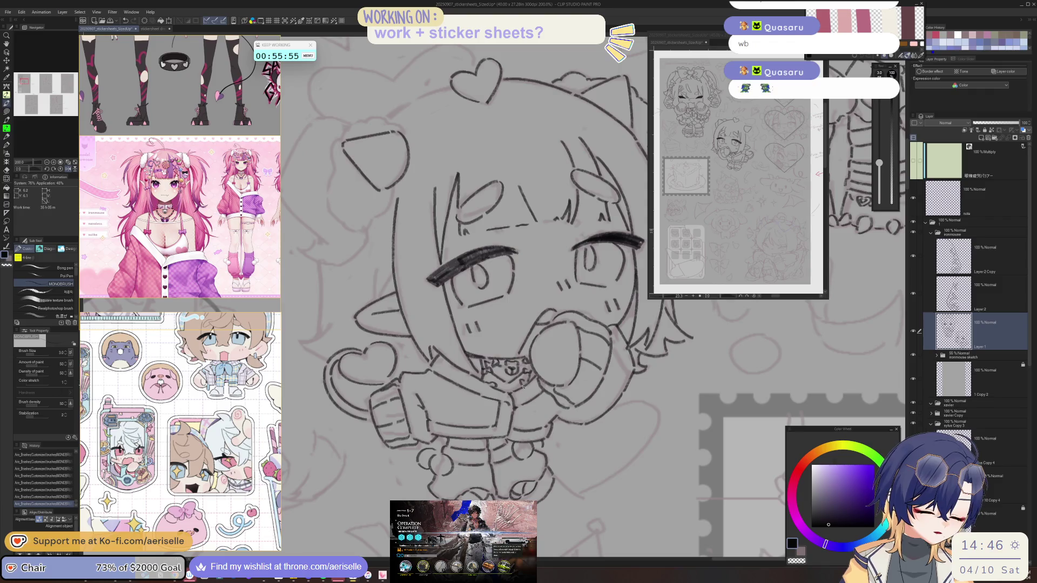
{"action": "key", "text": "e"}
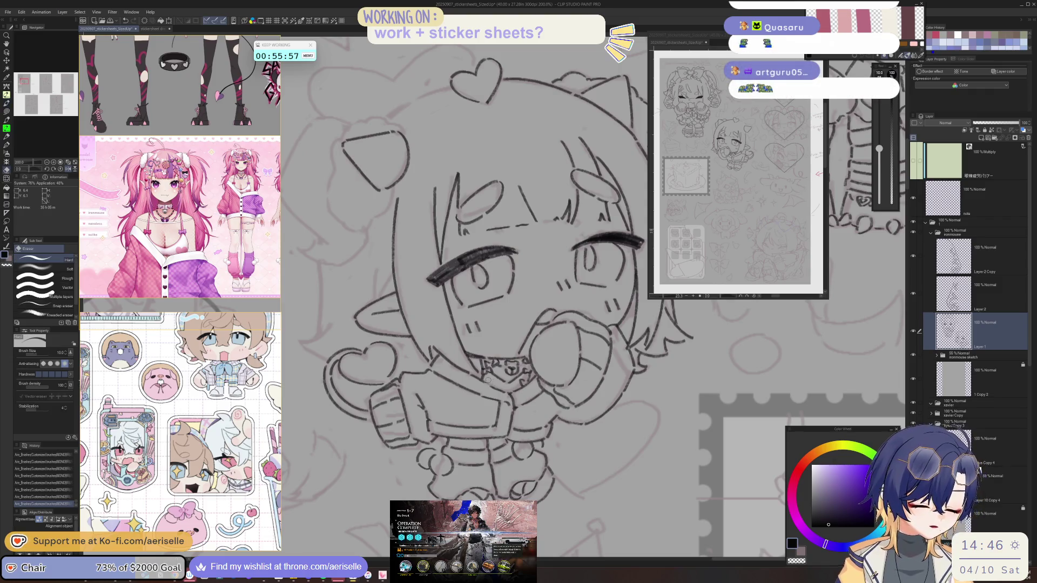
{"action": "key", "text": "h"}
{"action": "key", "text": "b"}
{"action": "mouse_move", "coordinate": [492, 383]}
{"action": "left_mouse_down"}
{"action": "mouse_move", "coordinate": [510, 379]}
{"action": "mouse_move", "coordinate": [470, 381]}
{"action": "mouse_move", "coordinate": [498, 356]}
{"action": "mouse_move", "coordinate": [462, 374]}
{"action": "mouse_move", "coordinate": [467, 360]}
{"action": "left_mouse_up"}
{"action": "key", "text": "e"}
{"action": "key", "text": "b"}
{"action": "key", "text": "h"}
{"action": "key", "text": "h"}
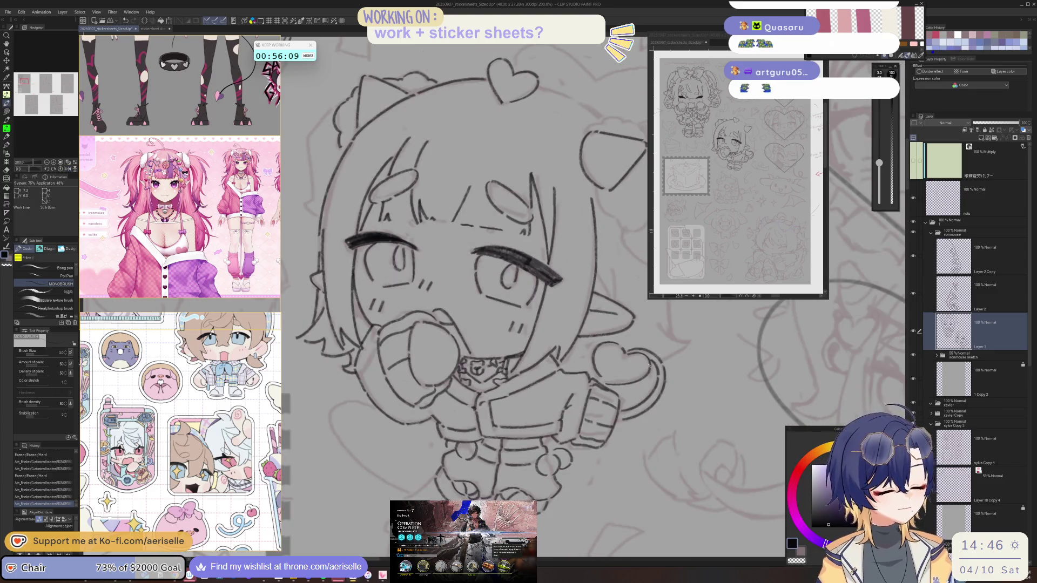
Ink the ear outline, extending the right side downward and adding the left side.
{"action": "scroll", "coordinate": [540, 441], "scroll_direction": "down", "scroll_amount": 1}
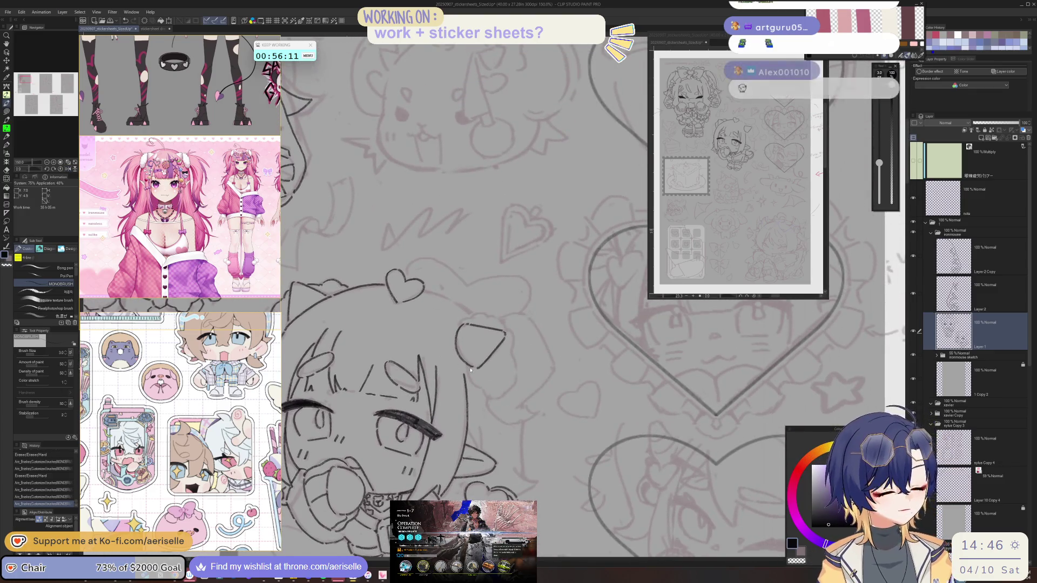
{"action": "scroll", "coordinate": [481, 367], "scroll_direction": "up", "scroll_amount": 1}
{"action": "left_click_drag", "start_coordinate": [468, 366], "coordinate": [477, 394]}
{"action": "mouse_move", "coordinate": [519, 317]}
{"action": "left_mouse_down"}
{"action": "mouse_move", "coordinate": [532, 327]}
{"action": "mouse_move", "coordinate": [530, 351]}
{"action": "left_mouse_up"}
{"action": "key", "text": "h"}
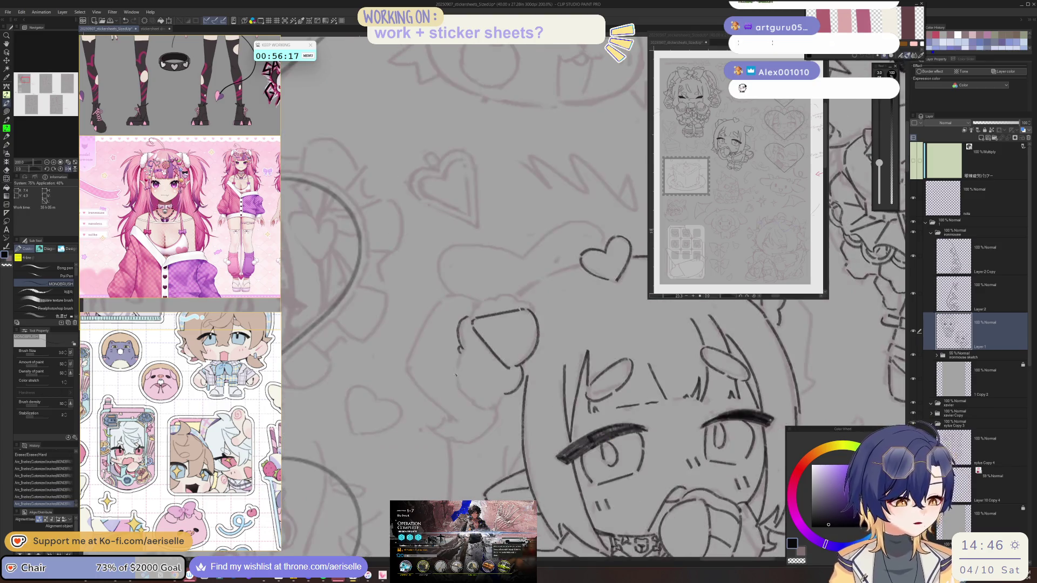
{"action": "mouse_move", "coordinate": [461, 357]}
{"action": "left_mouse_down"}
{"action": "mouse_move", "coordinate": [455, 378]}
{"action": "mouse_move", "coordinate": [470, 400]}
{"action": "mouse_move", "coordinate": [603, 335]}
{"action": "mouse_move", "coordinate": [581, 364]}
{"action": "left_mouse_up"}
{"action": "key", "text": "h"}
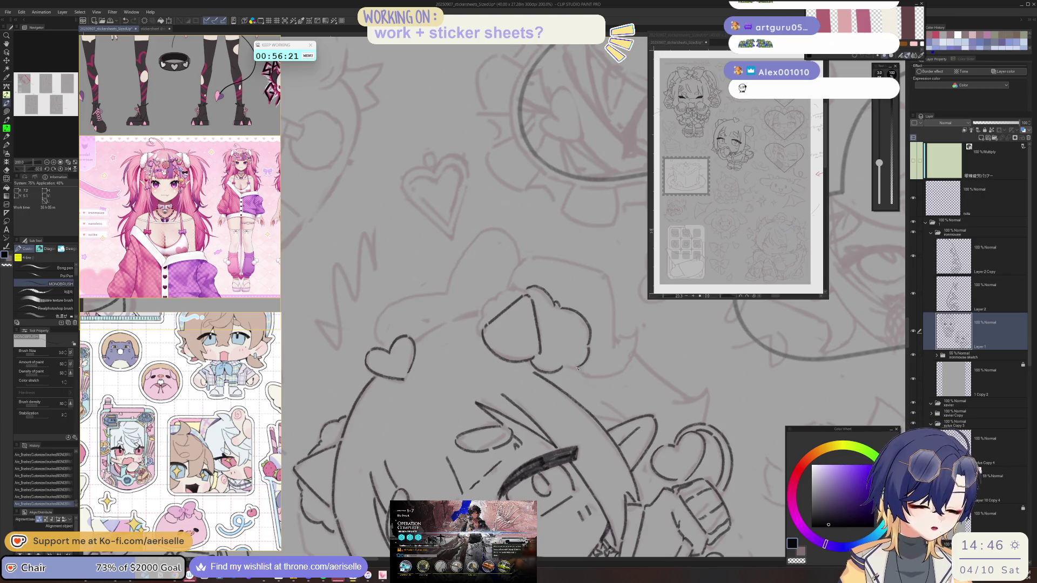
{"action": "key", "text": "h"}
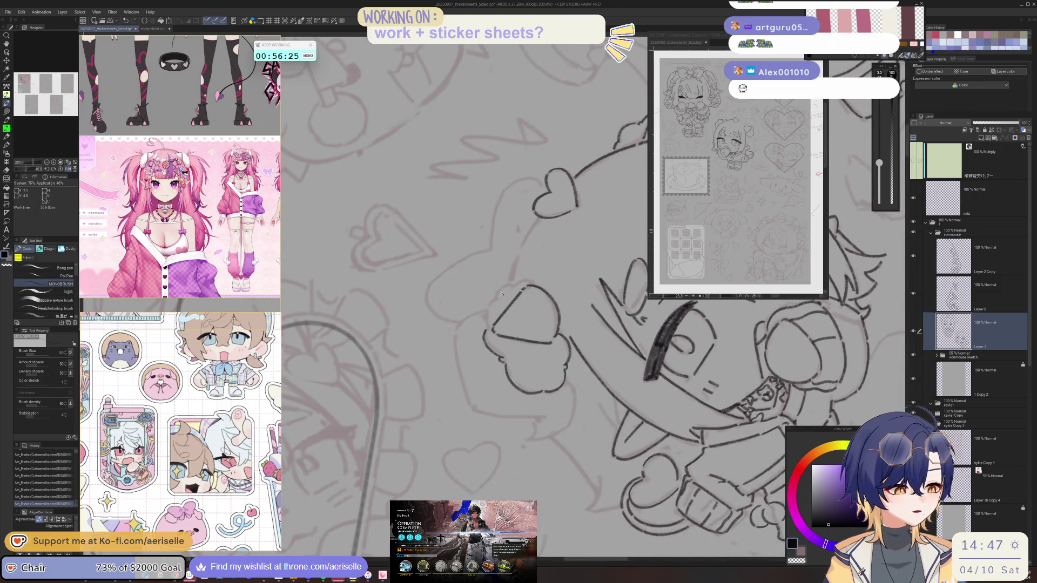
{"action": "left_click_drag", "start_coordinate": [499, 292], "coordinate": [487, 323]}
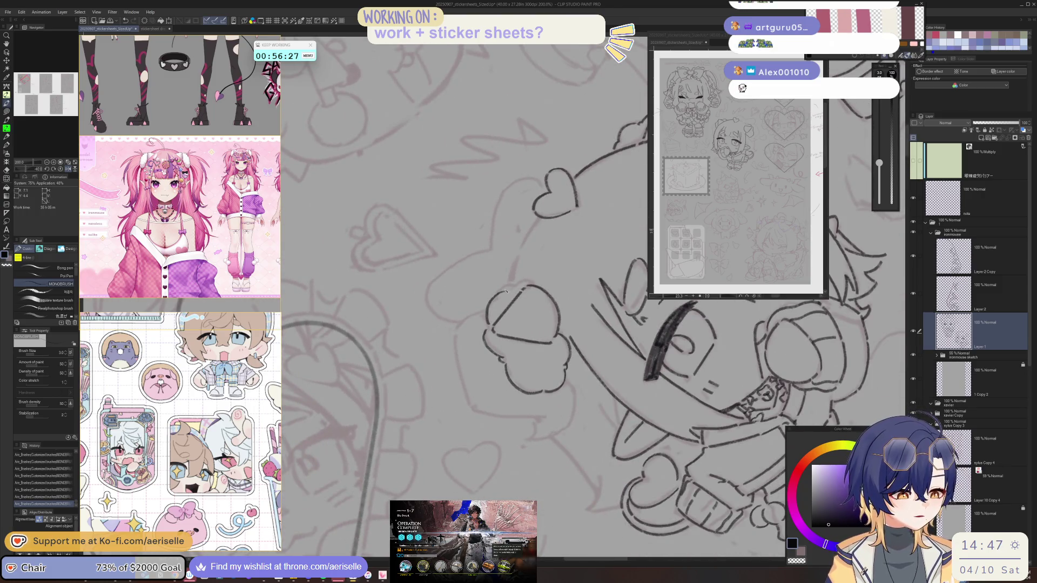
Rotate the canvas to ink down the ear's left edge and a vertical line.
{"action": "key", "text": "asciicircum"}
{"action": "key", "text": "asciicircum"}
{"action": "key", "text": "asciicircum"}
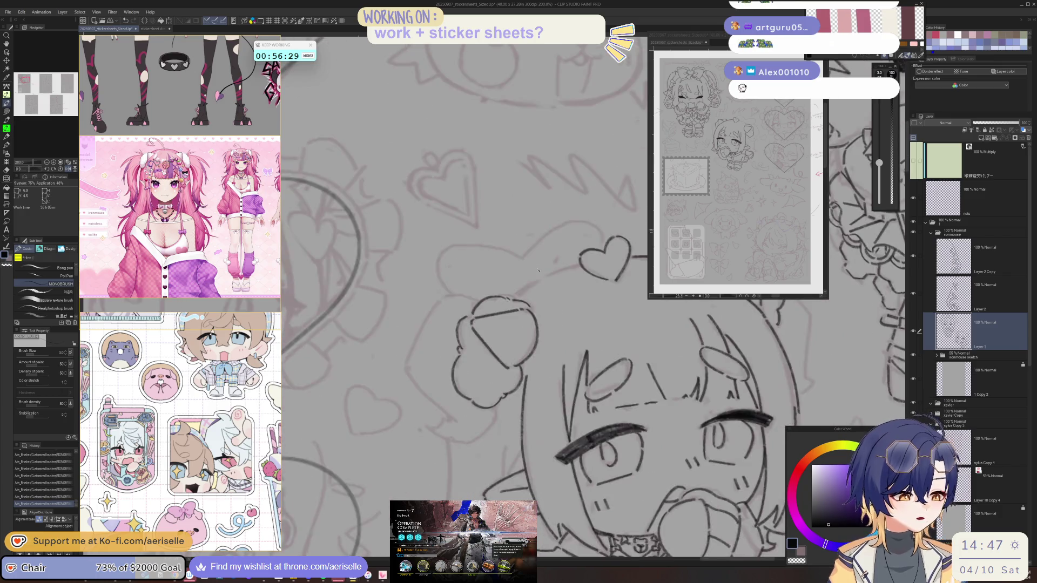
{"action": "key", "text": "minus"}
{"action": "key", "text": "minus"}
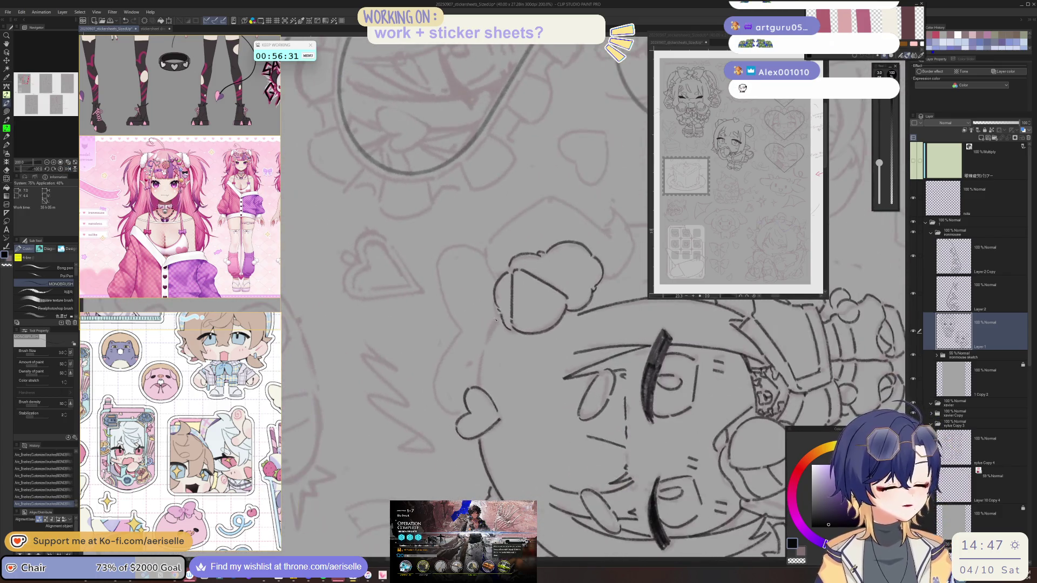
{"action": "left_click_drag", "start_coordinate": [498, 316], "coordinate": [475, 385]}
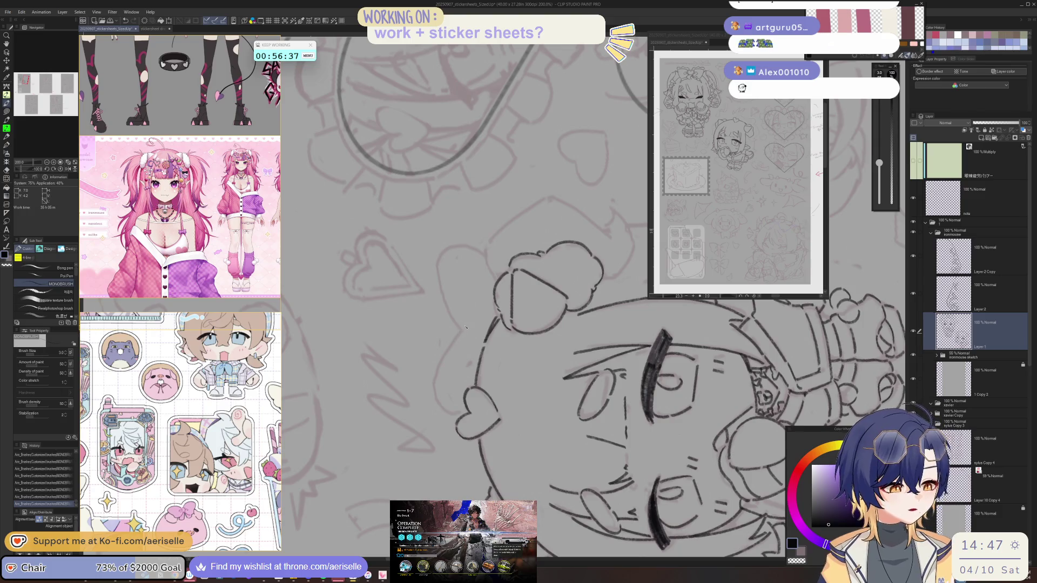
{"action": "key", "text": "asciicircum"}
{"action": "key", "text": "asciicircum"}
{"action": "key", "text": "asciicircum"}
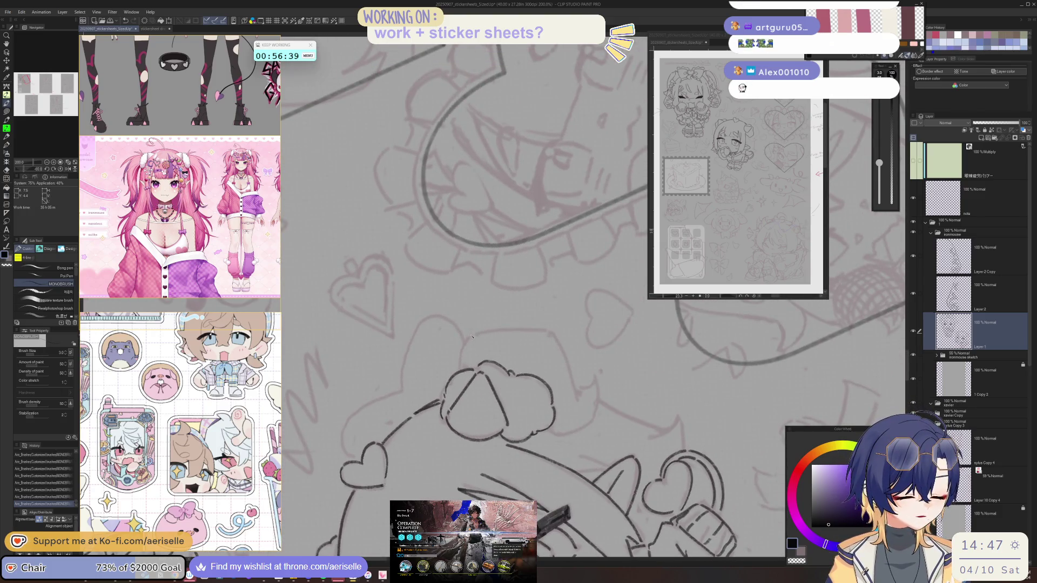
{"action": "key", "text": "asciicircum"}
{"action": "key", "text": "asciicircum"}
{"action": "key", "text": "asciicircum"}
{"action": "key", "text": "asciicircum"}
{"action": "key", "text": "asciicircum"}
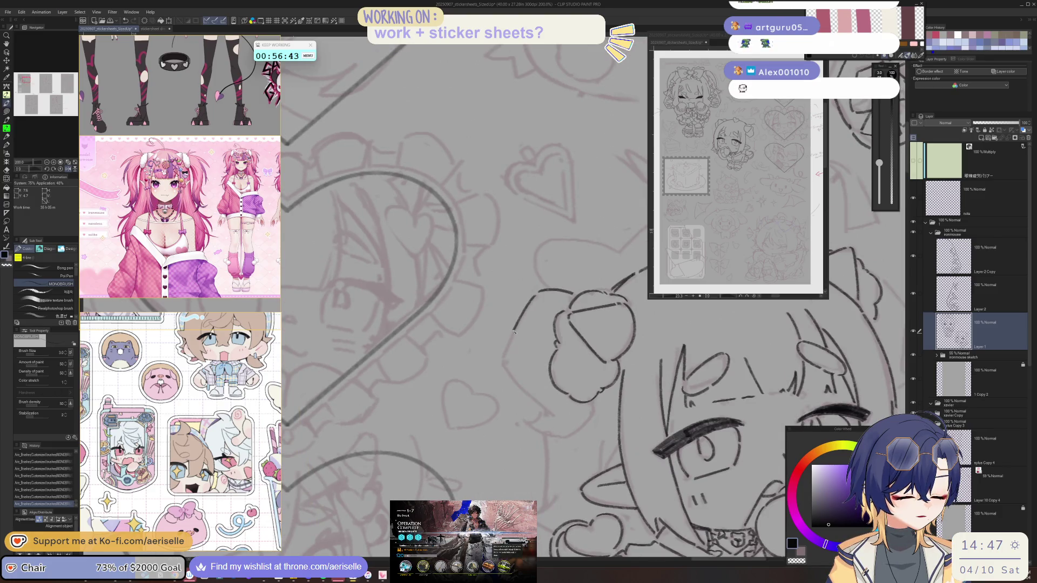
{"action": "key", "text": "minus"}
{"action": "key", "text": "asciicircum"}
{"action": "key", "text": "asciicircum"}
{"action": "key", "text": "asciicircum"}
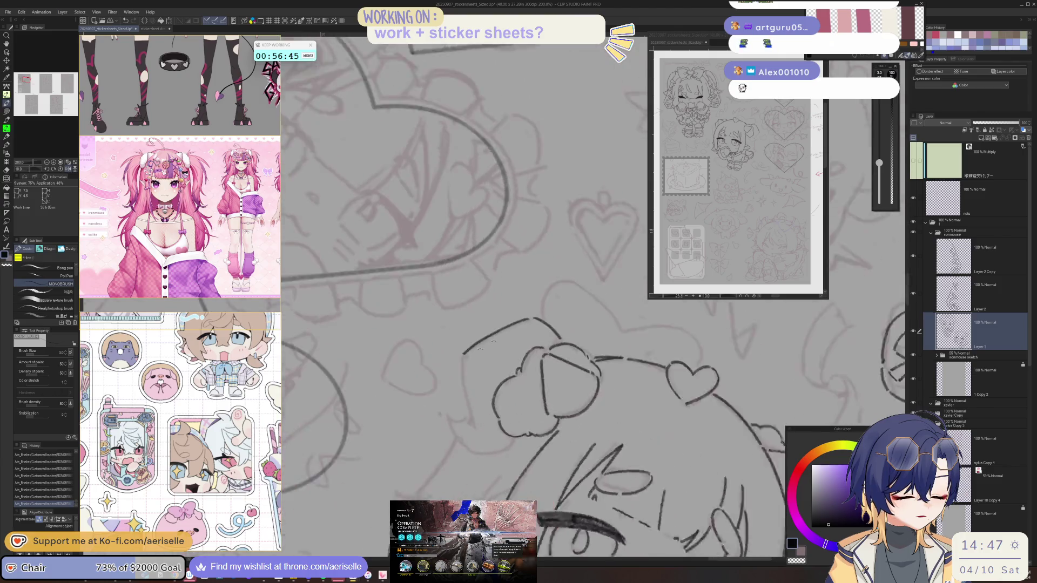
{"action": "left_click_drag", "start_coordinate": [452, 350], "coordinate": [452, 406]}
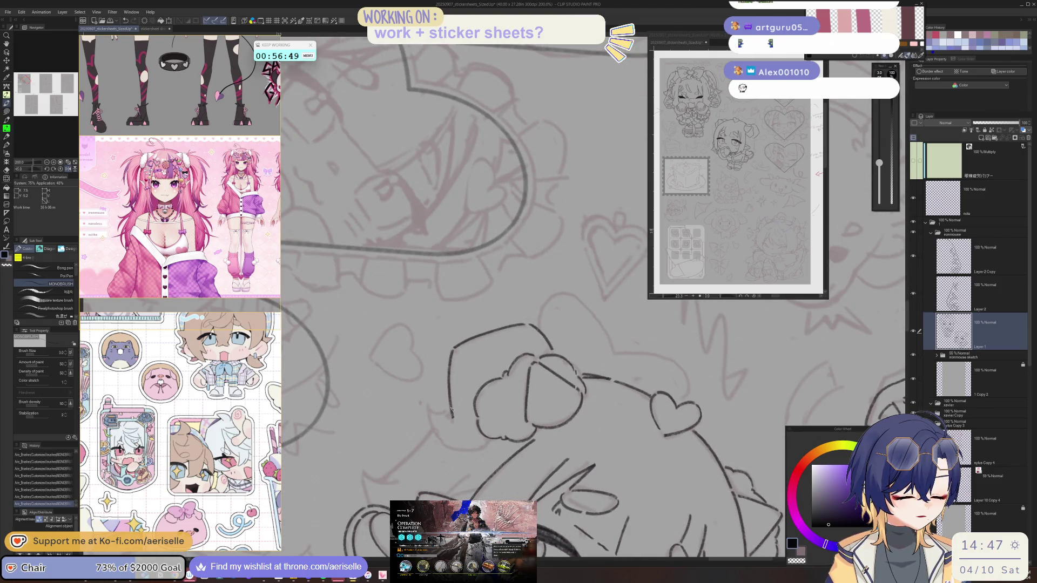
Redraw the short stroke at the line end and add a short hair-outline stroke.
{"action": "key", "text": "h"}
{"action": "key", "text": "asciicircum"}
{"action": "key", "text": "asciicircum"}
{"action": "key", "text": "asciicircum"}
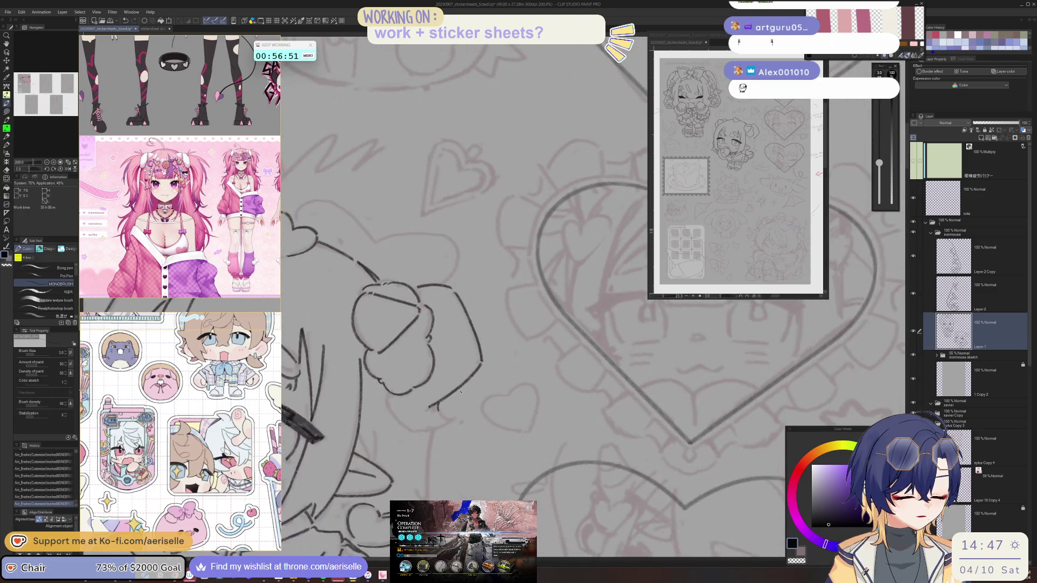
{"action": "key", "text": "ctrl+z"}
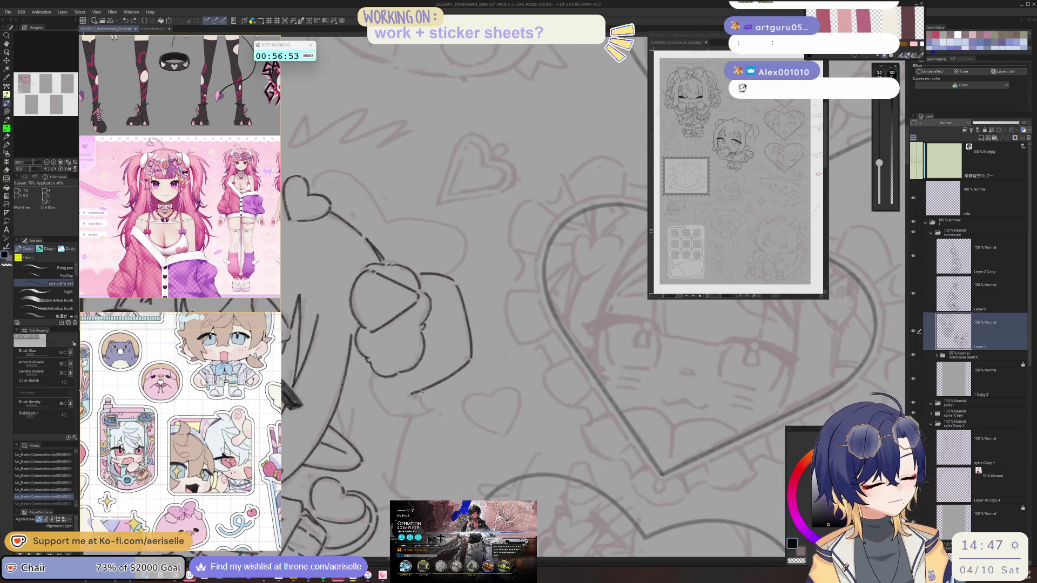
{"action": "left_click_drag", "start_coordinate": [422, 404], "coordinate": [425, 409]}
{"action": "left_click_drag", "start_coordinate": [371, 376], "coordinate": [372, 384]}
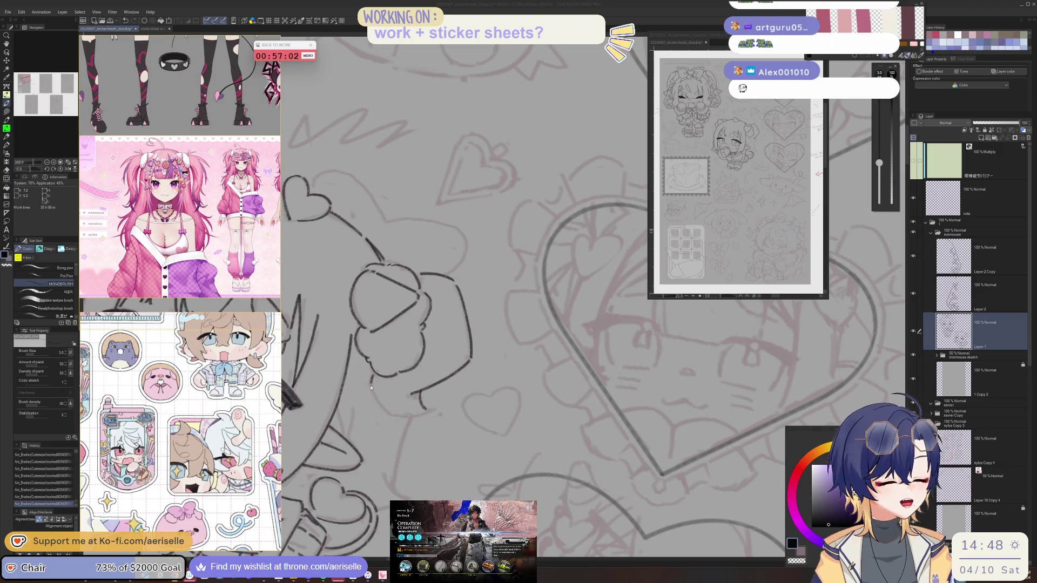
Draw one more short MONOBRUSH stroke along the chibi girl's hair line.
{"action": "mouse_move", "coordinate": [371, 387]}
{"action": "left_mouse_down"}
{"action": "mouse_move", "coordinate": [352, 357]}
{"action": "mouse_move", "coordinate": [567, 355]}
{"action": "mouse_move", "coordinate": [556, 378]}
{"action": "mouse_move", "coordinate": [487, 394]}
{"action": "mouse_move", "coordinate": [496, 412]}
{"action": "mouse_move", "coordinate": [693, 408]}
{"action": "left_mouse_up"}
Ink a vertical stroke and a small mark on the girl's outline at rotated angles.
{"action": "left_click_drag", "start_coordinate": [432, 373], "coordinate": [438, 425]}
{"action": "key", "text": "minus"}
{"action": "key", "text": "minus"}
{"action": "key", "text": "minus"}
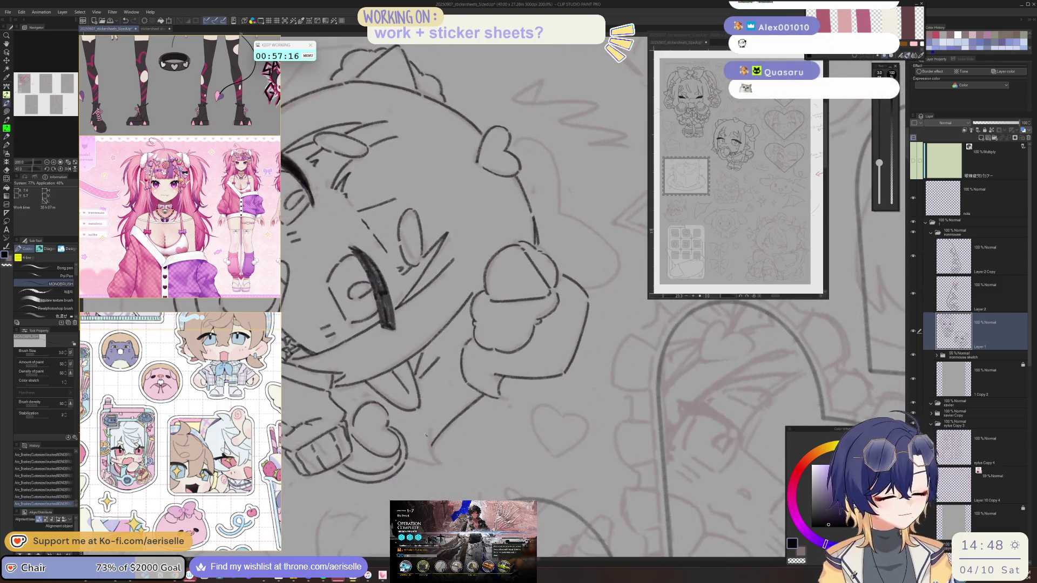
{"action": "key", "text": "asciicircum"}
{"action": "key", "text": "asciicircum"}
{"action": "key", "text": "asciicircum"}
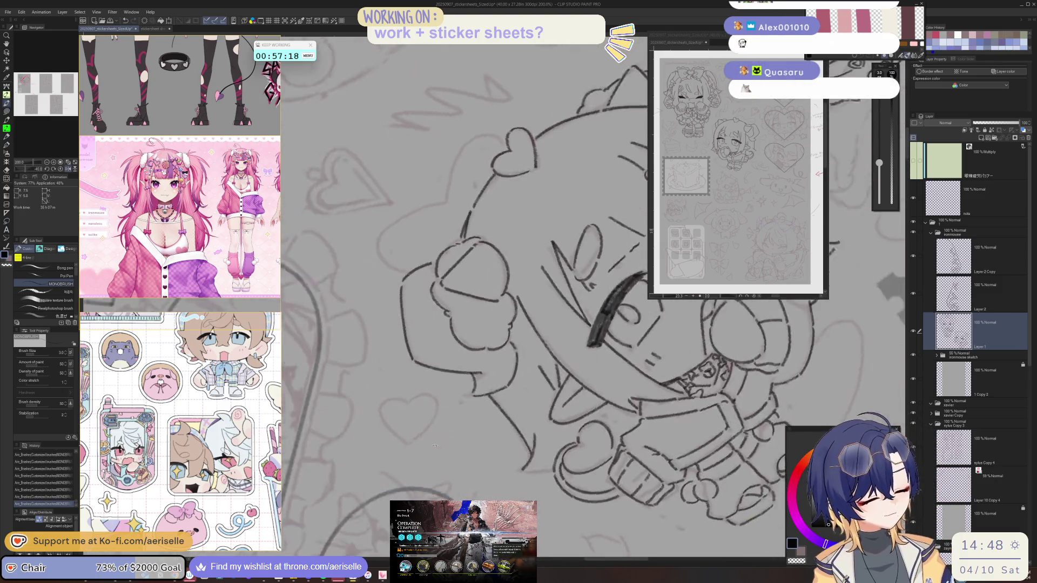
{"action": "key", "text": "minus"}
{"action": "key", "text": "minus"}
{"action": "key", "text": "minus"}
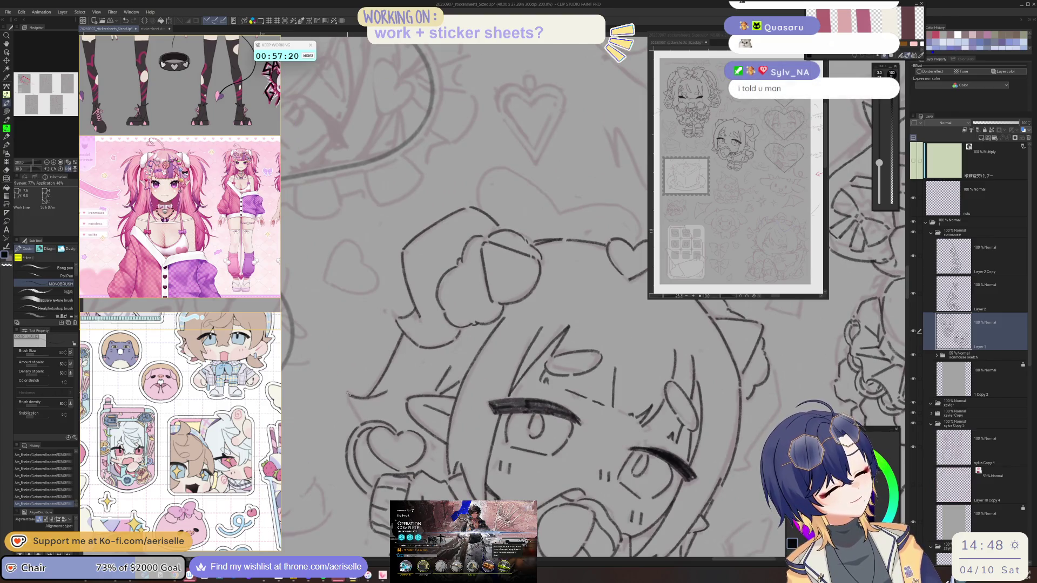
{"action": "key", "text": "minus"}
{"action": "key", "text": "minus"}
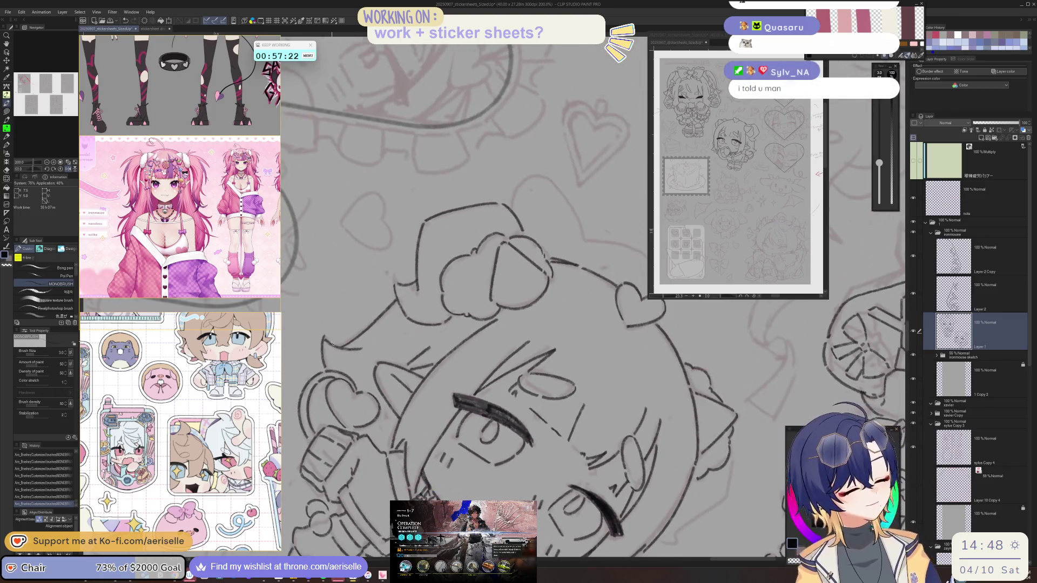
{"action": "left_click", "coordinate": [324, 340]}
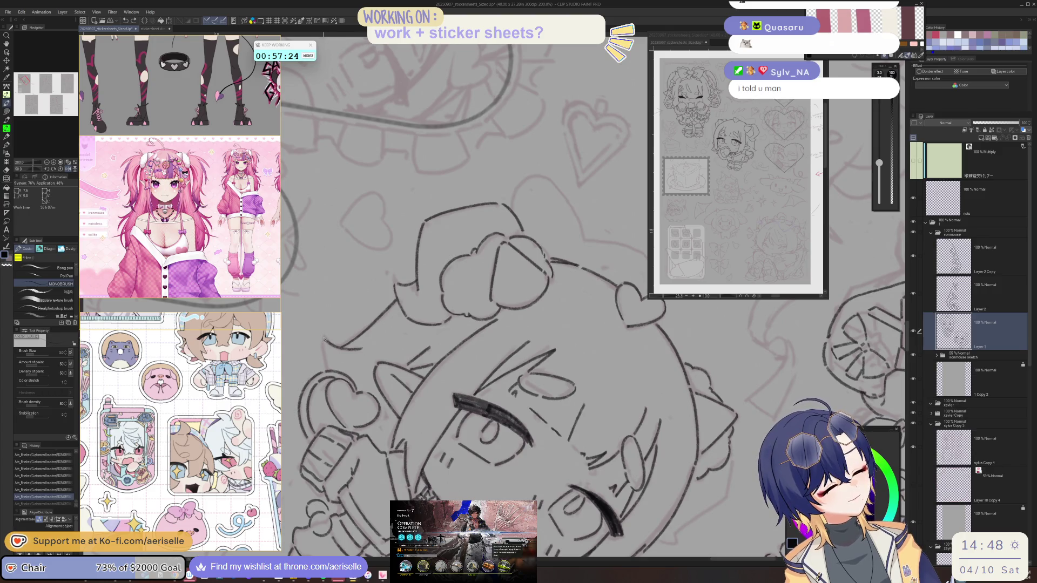
{"action": "key", "text": "equal"}
{"action": "key", "text": "equal"}
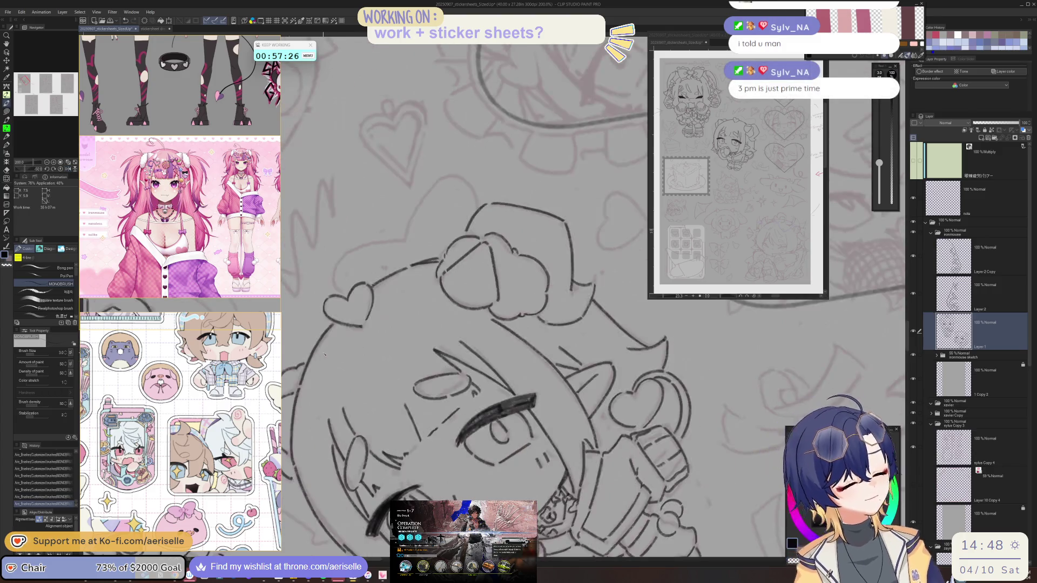
Undo then redo the last ink strokes and reset the view upright at 100%.
{"action": "key", "text": "ctrl+minus"}
{"action": "key", "text": "minus"}
{"action": "key", "text": "minus"}
{"action": "key", "text": "minus"}
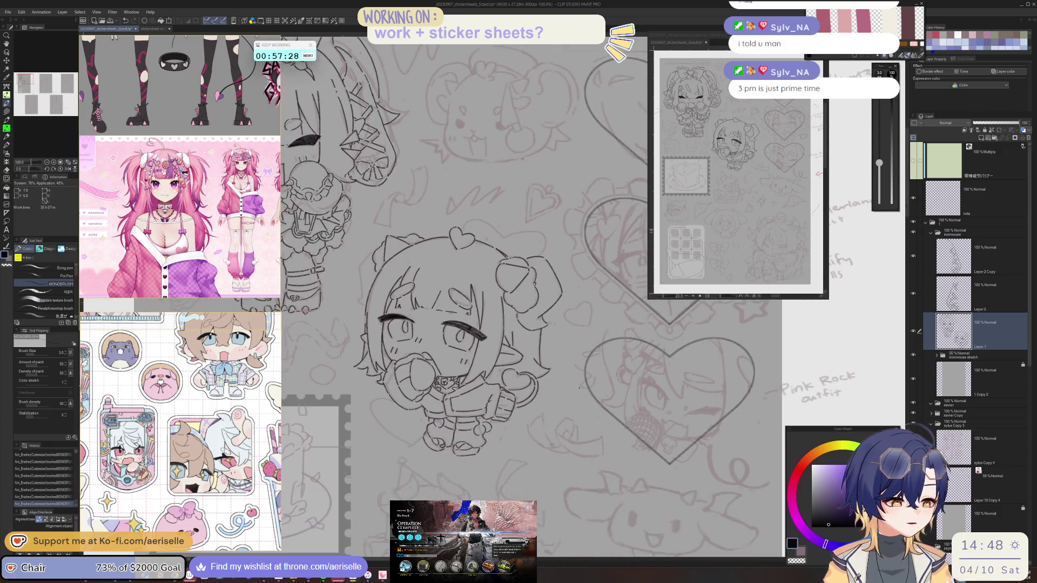
{"action": "key", "text": "ctrl+plus"}
{"action": "key", "text": "ctrl+plus"}
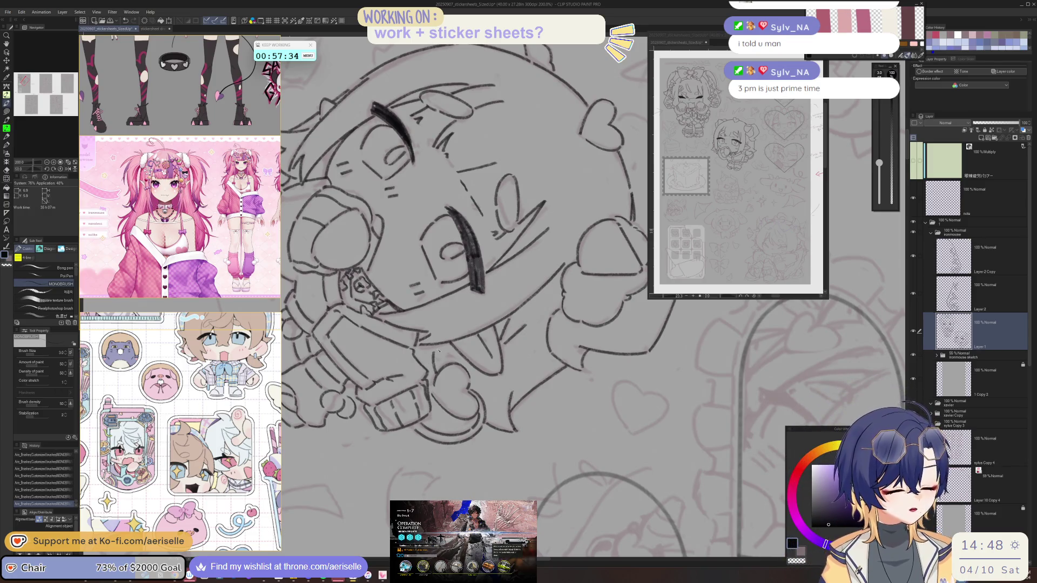
{"action": "key", "text": "equal"}
{"action": "key", "text": "equal"}
{"action": "key", "text": "equal"}
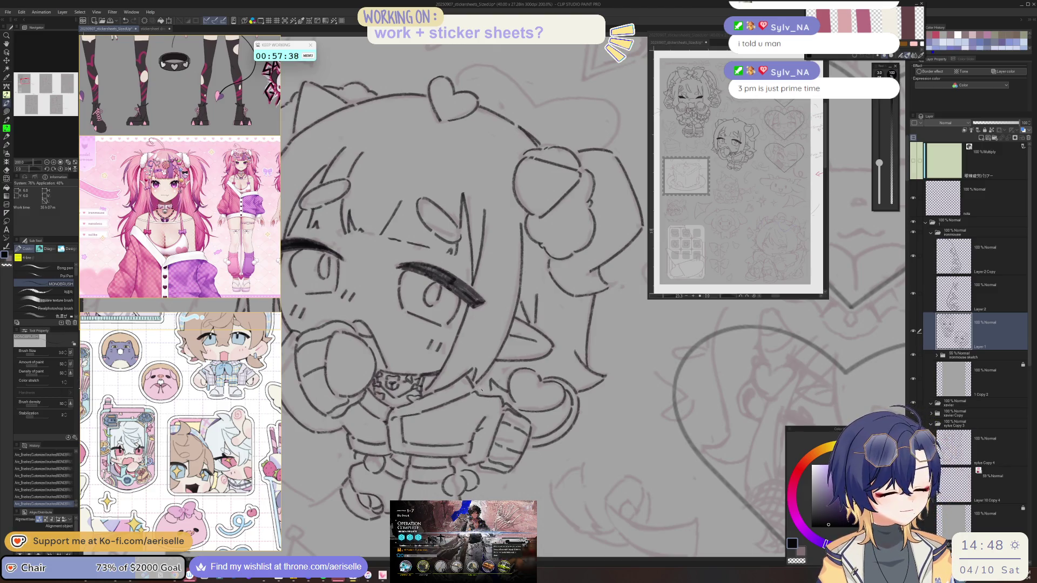
{"action": "key", "text": "ctrl+minus"}
{"action": "key", "text": "ctrl+minus"}
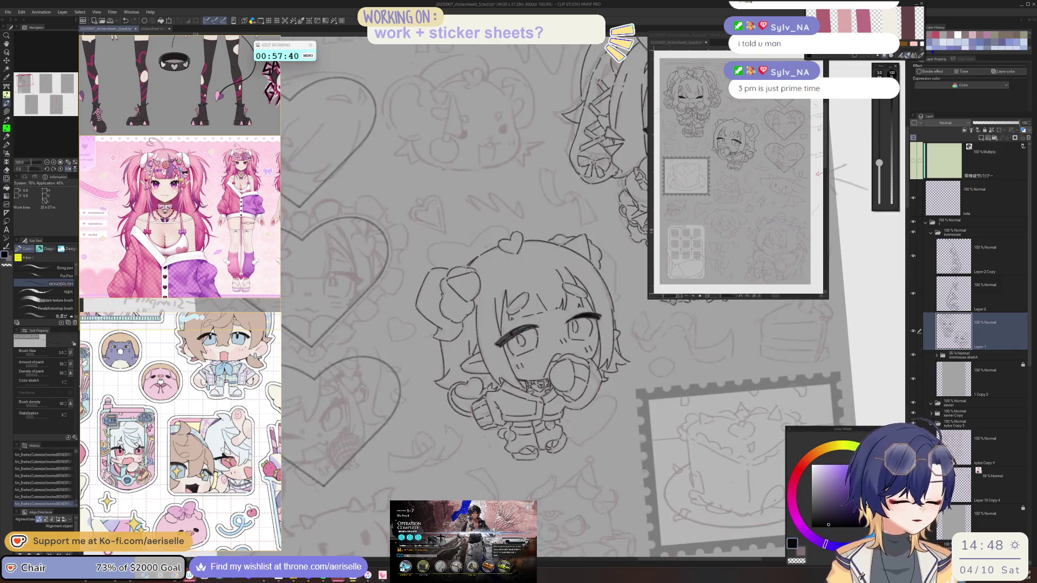
{"action": "scroll", "coordinate": [497, 378], "scroll_direction": "up", "scroll_amount": 2}
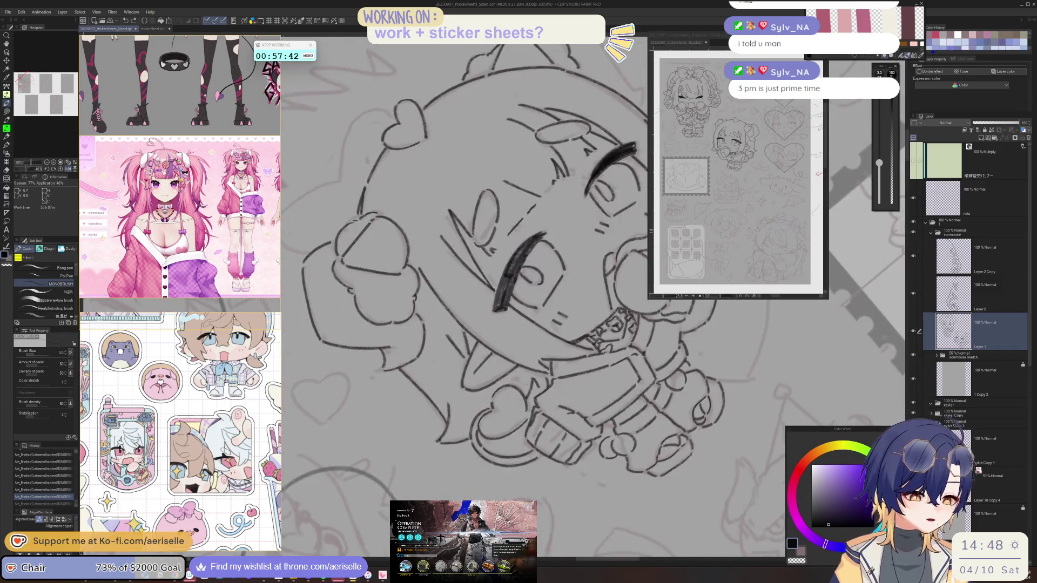
{"action": "key", "text": "ctrl+z"}
{"action": "key", "text": "ctrl+y"}
{"action": "key", "text": "ctrl+y"}
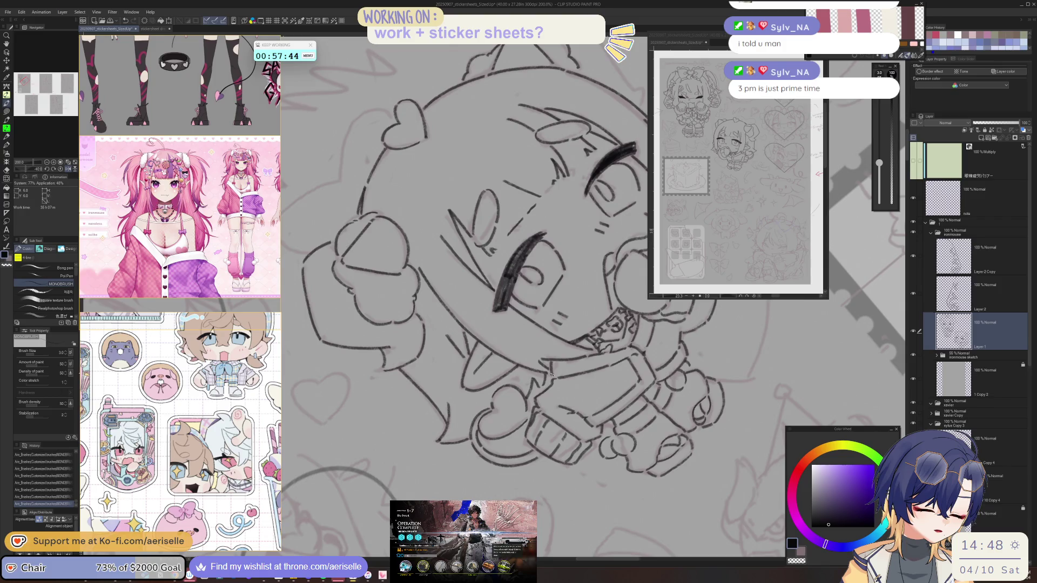
{"action": "scroll", "coordinate": [547, 382], "scroll_direction": "down", "scroll_amount": 4}
{"action": "key", "text": "ctrl+@"}
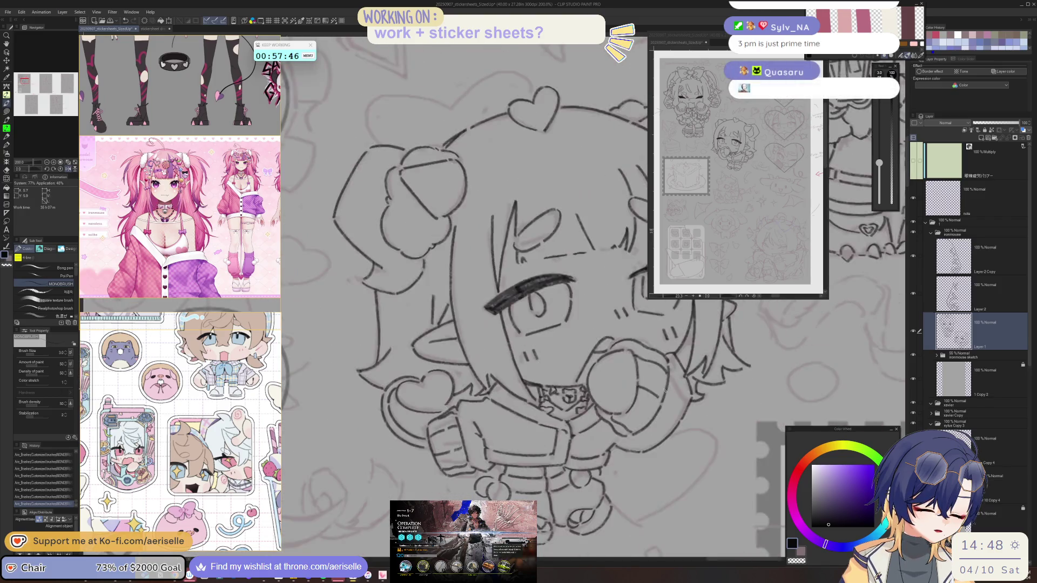
Pan and tilt the view to bring the chibi girl back to the centre.
{"action": "left_click_drag", "start_coordinate": [713, 415], "coordinate": [558, 464]}
{"action": "left_click_drag", "start_coordinate": [590, 399], "coordinate": [651, 372]}
{"action": "scroll", "coordinate": [651, 372], "scroll_direction": "up", "scroll_amount": 2}
{"action": "key", "text": "minus"}
{"action": "key", "text": "minus"}
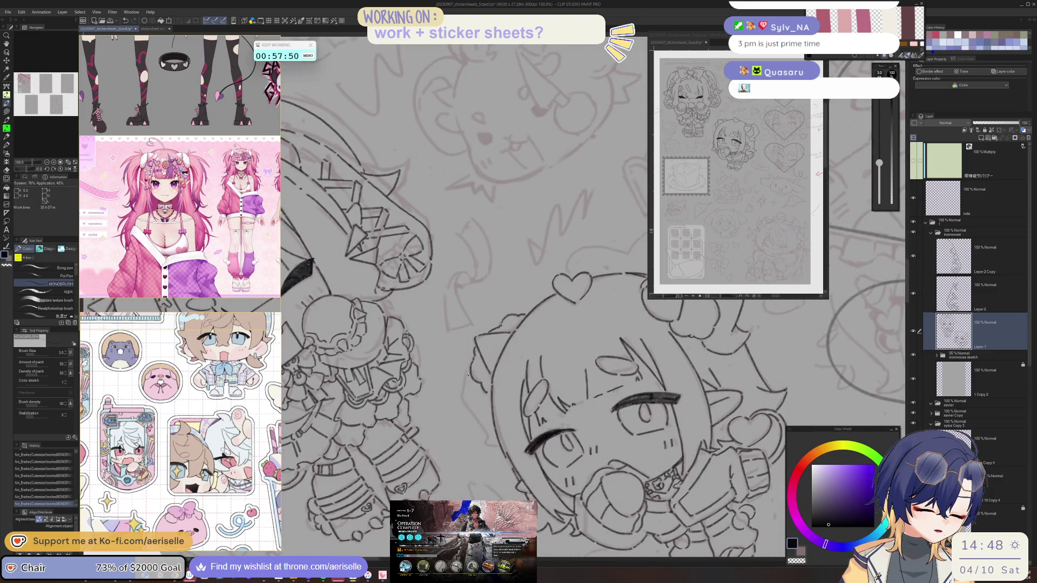
{"action": "key", "text": "asciicircum"}
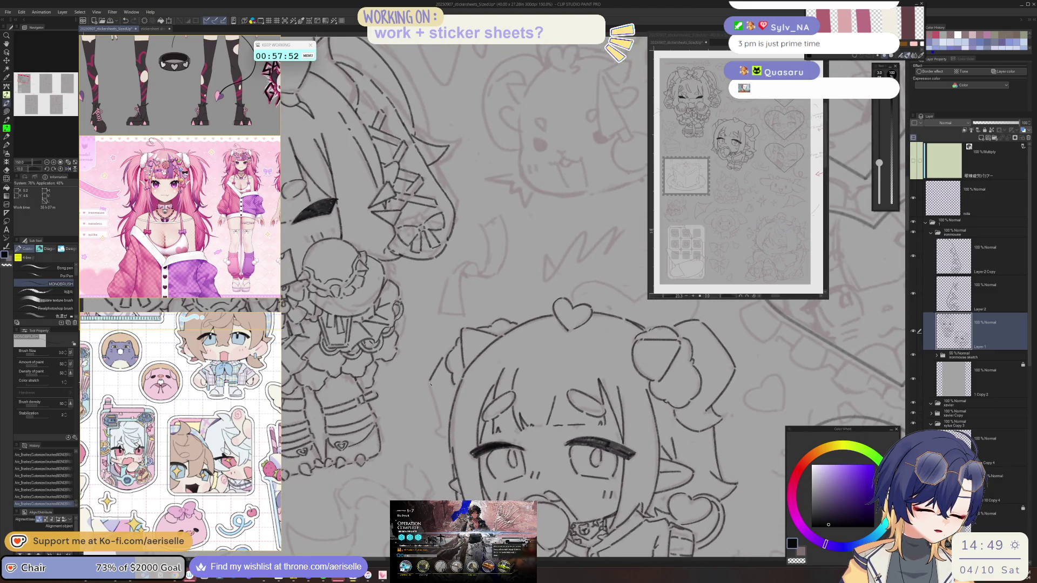
{"action": "key", "text": "minus"}
{"action": "key", "text": "minus"}
{"action": "key", "text": "minus"}
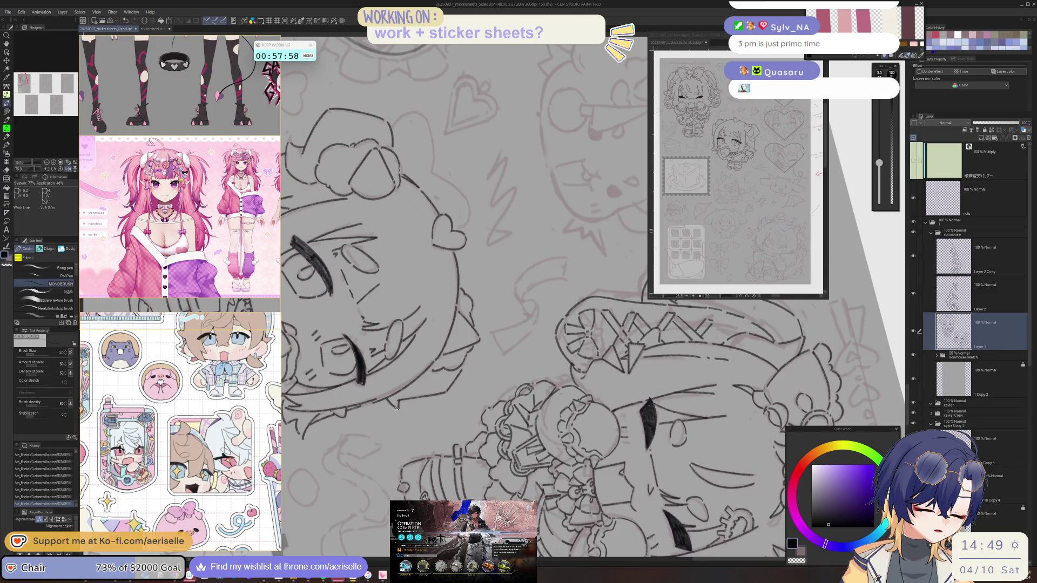
{"action": "key", "text": "asciicircum"}
{"action": "key", "text": "asciicircum"}
{"action": "key", "text": "asciicircum"}
{"action": "left_click_drag", "start_coordinate": [393, 403], "coordinate": [356, 273]}
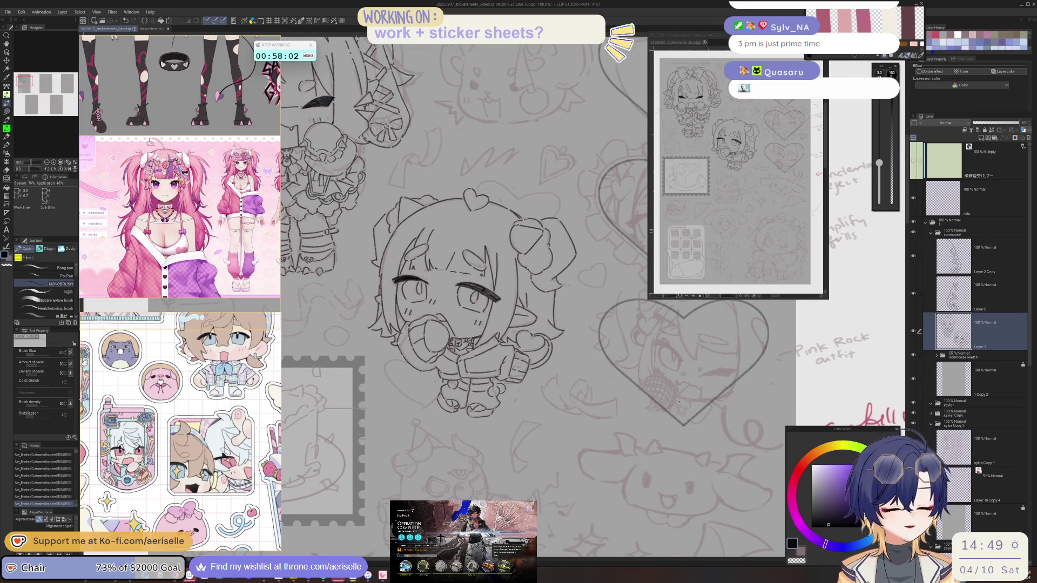
{"action": "scroll", "coordinate": [208, 405], "scroll_direction": "down", "scroll_amount": 3}
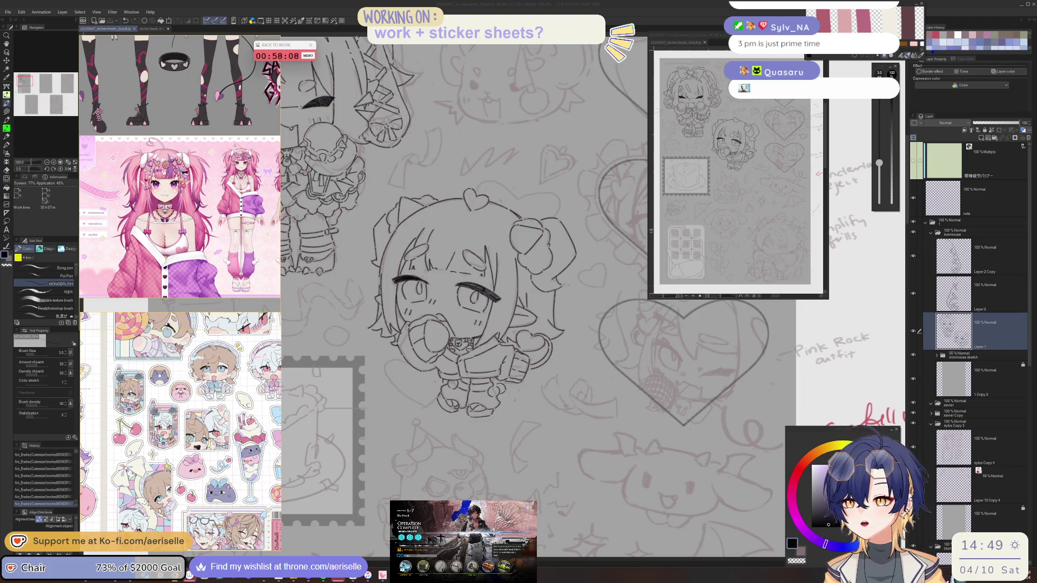
{"action": "key", "text": "alt+Tab"}
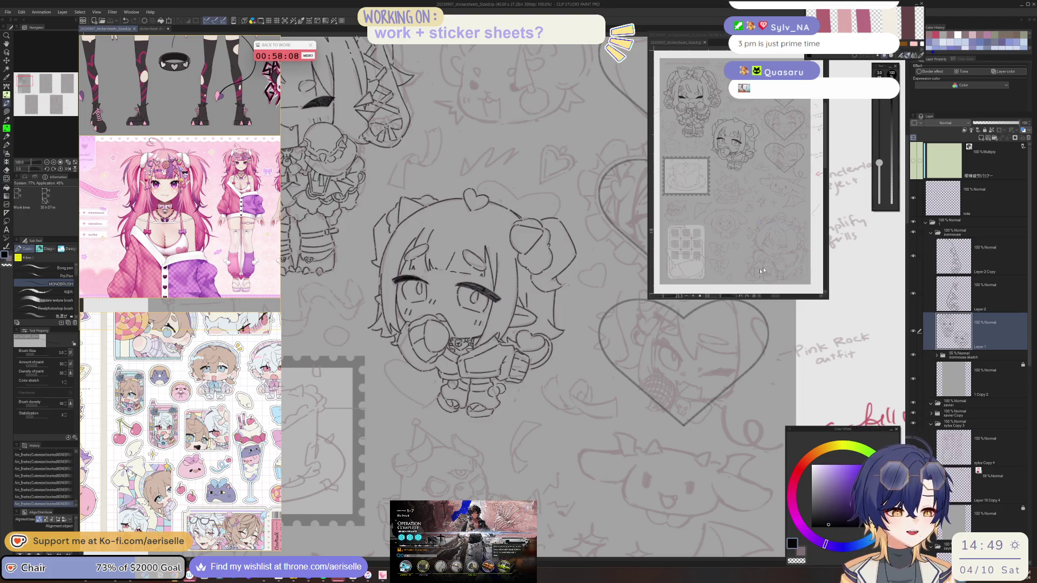
{"action": "scroll", "coordinate": [540, 270], "scroll_direction": "down", "scroll_amount": 4}
{"action": "scroll", "coordinate": [540, 270], "scroll_direction": "up", "scroll_amount": 1}
{"action": "scroll", "coordinate": [513, 259], "scroll_direction": "up", "scroll_amount": 2}
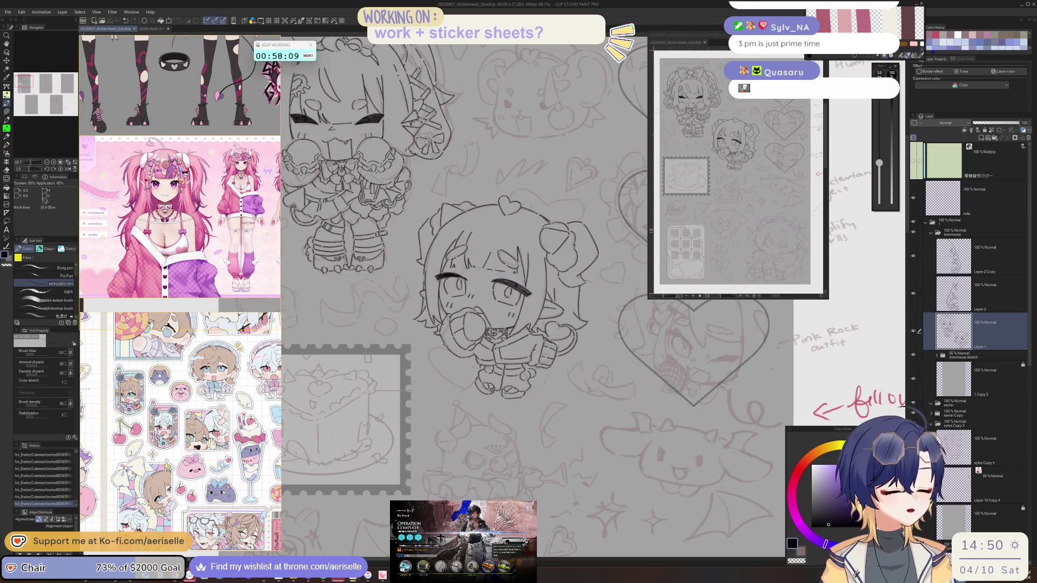
{"action": "scroll", "coordinate": [491, 281], "scroll_direction": "up", "scroll_amount": 5}
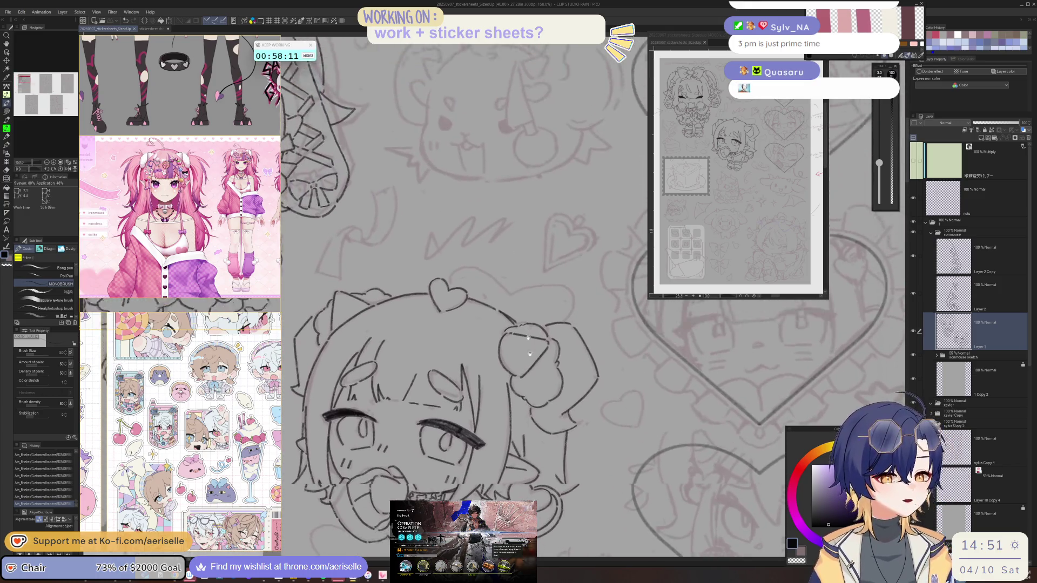
Add a short ink stroke on the hair heart's left lobe.
{"action": "scroll", "coordinate": [470, 327], "scroll_direction": "up", "scroll_amount": 3}
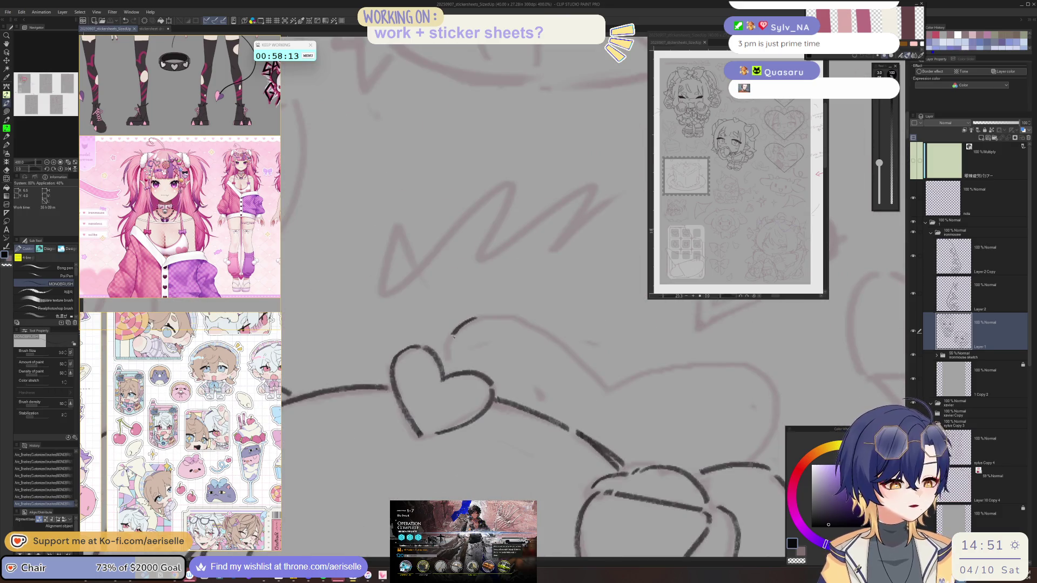
{"action": "scroll", "coordinate": [454, 341], "scroll_direction": "up", "scroll_amount": 1}
{"action": "left_click_drag", "start_coordinate": [455, 342], "coordinate": [502, 314]}
{"action": "mouse_move", "coordinate": [486, 440]}
{"action": "left_mouse_down"}
{"action": "mouse_move", "coordinate": [507, 275]}
{"action": "mouse_move", "coordinate": [498, 273]}
{"action": "mouse_move", "coordinate": [478, 326]}
{"action": "mouse_move", "coordinate": [473, 380]}
{"action": "mouse_move", "coordinate": [505, 412]}
{"action": "mouse_move", "coordinate": [469, 389]}
{"action": "left_mouse_up"}
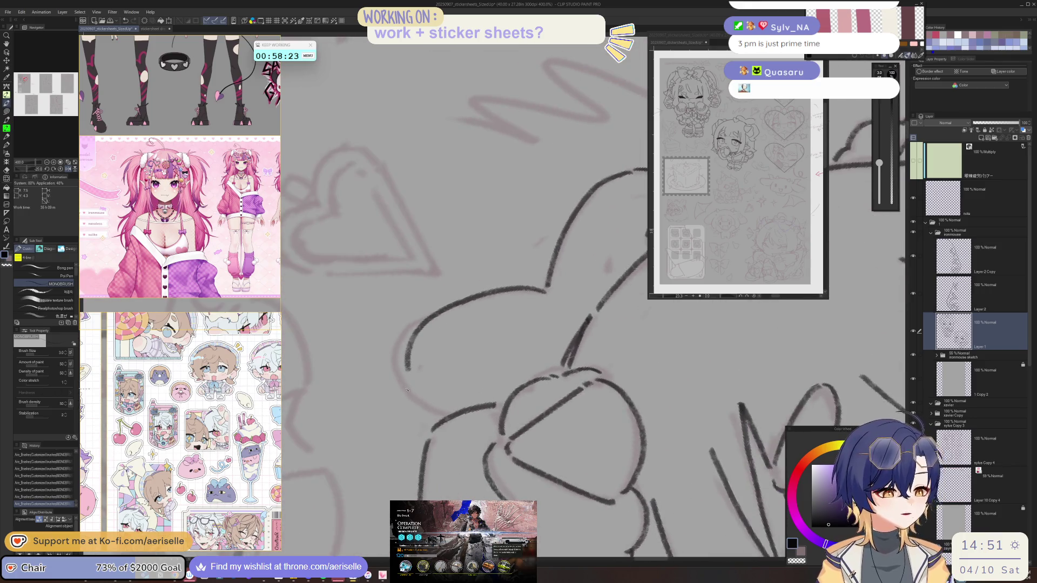
{"action": "left_click_drag", "start_coordinate": [406, 375], "coordinate": [435, 415]}
{"action": "key", "text": "ctrl+alt+0"}
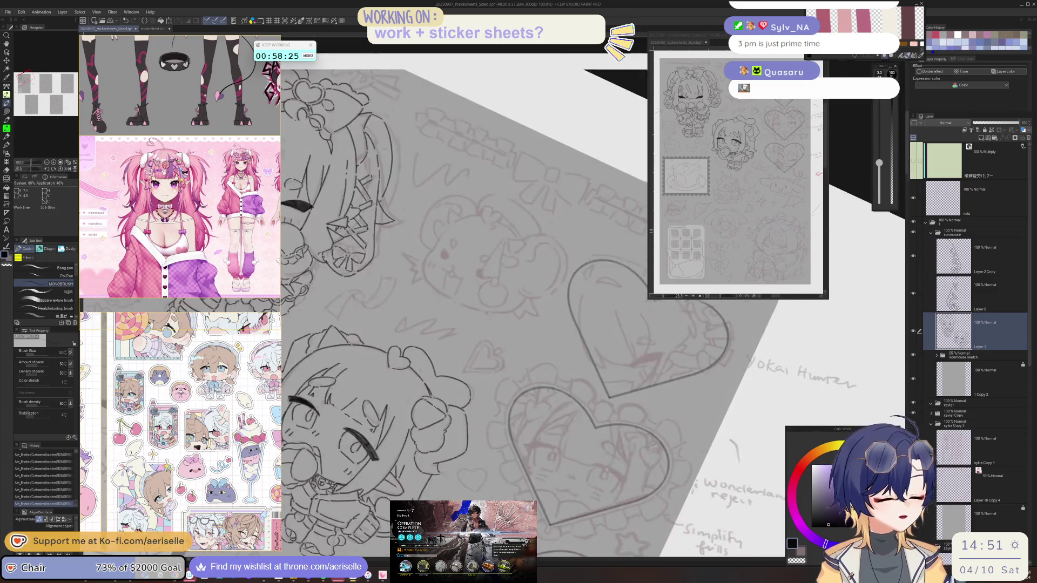
Pan and rotate the view to review the chibi and the sticker sheet.
{"action": "left_click_drag", "start_coordinate": [635, 324], "coordinate": [654, 336]}
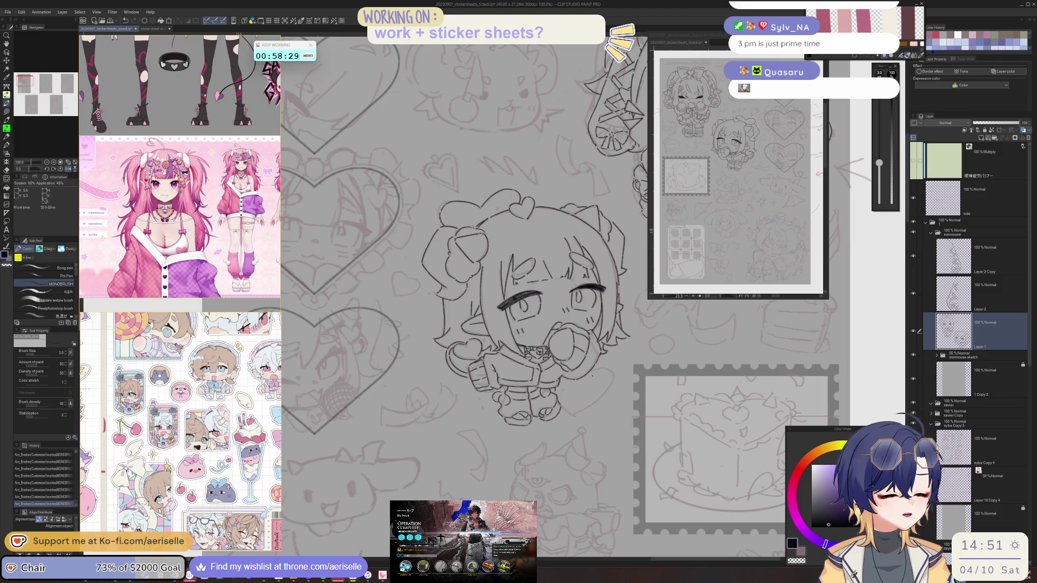
{"action": "left_click_drag", "start_coordinate": [597, 372], "coordinate": [559, 342]}
{"action": "scroll", "coordinate": [471, 397], "scroll_direction": "up", "scroll_amount": 5}
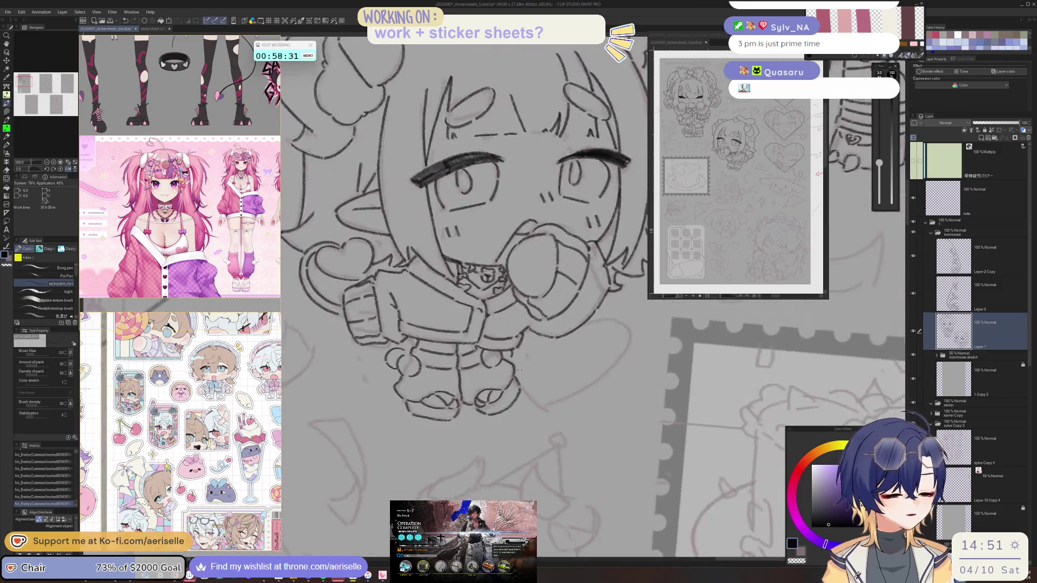
{"action": "left_click_drag", "start_coordinate": [474, 416], "coordinate": [439, 352]}
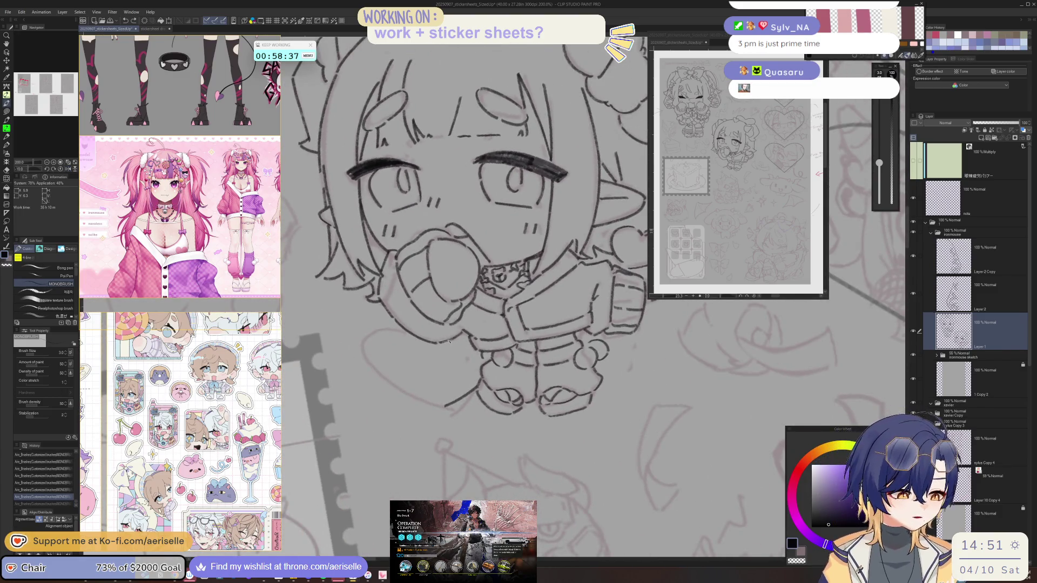
{"action": "mouse_move", "coordinate": [442, 347]}
{"action": "left_mouse_down"}
{"action": "mouse_move", "coordinate": [608, 317]}
{"action": "mouse_move", "coordinate": [616, 352]}
{"action": "mouse_move", "coordinate": [665, 303]}
{"action": "mouse_move", "coordinate": [625, 270]}
{"action": "left_mouse_up"}
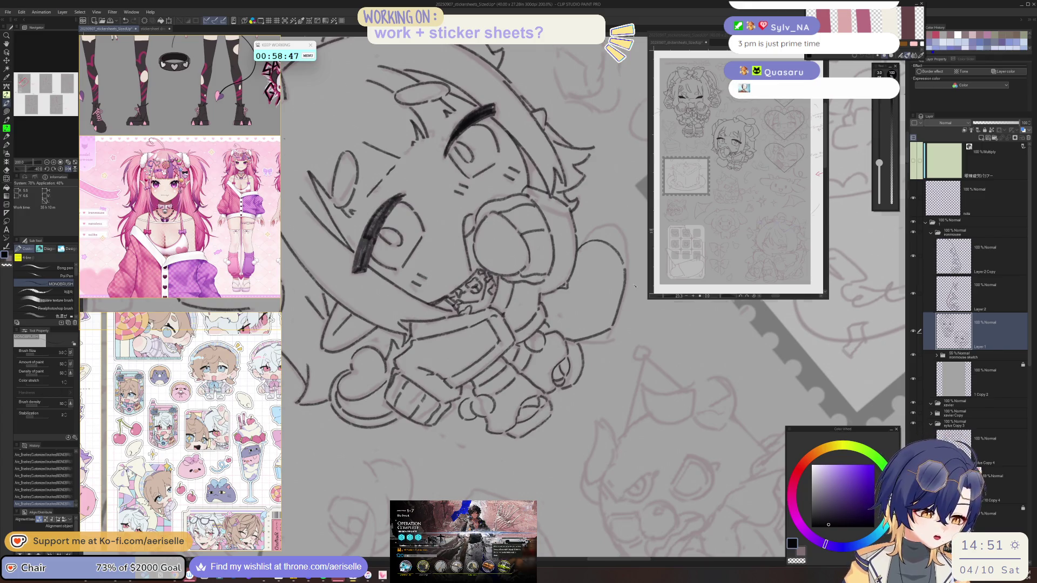
{"action": "scroll", "coordinate": [594, 378], "scroll_direction": "down", "scroll_amount": 4}
{"action": "mouse_move", "coordinate": [570, 464]}
{"action": "left_mouse_down"}
{"action": "mouse_move", "coordinate": [432, 359]}
{"action": "mouse_move", "coordinate": [446, 351]}
{"action": "left_mouse_up"}
{"action": "scroll", "coordinate": [446, 351], "scroll_direction": "up", "scroll_amount": 6}
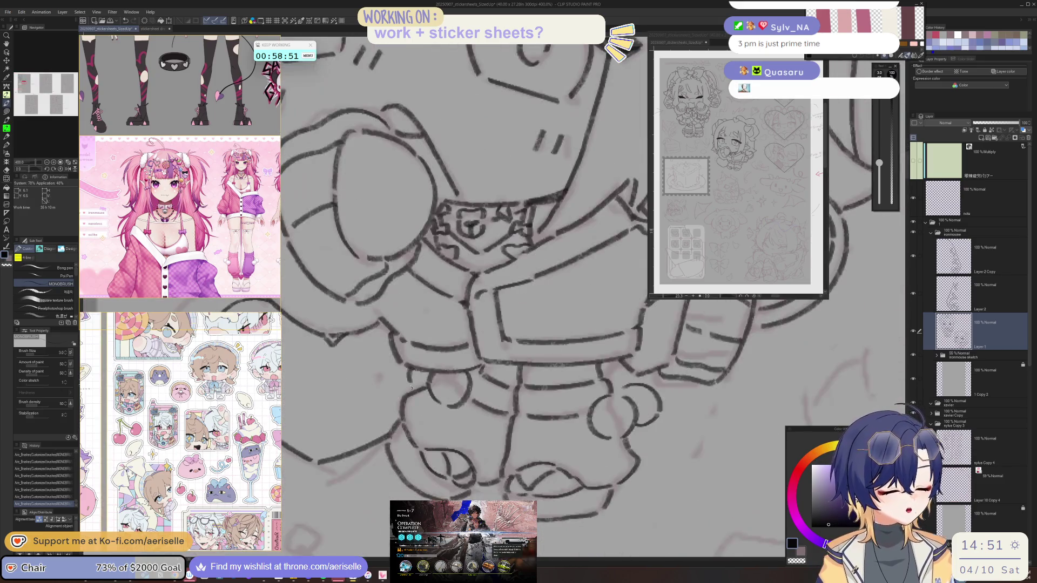
{"action": "scroll", "coordinate": [446, 351], "scroll_direction": "down", "scroll_amount": 5}
{"action": "scroll", "coordinate": [677, 426], "scroll_direction": "up", "scroll_amount": 2}
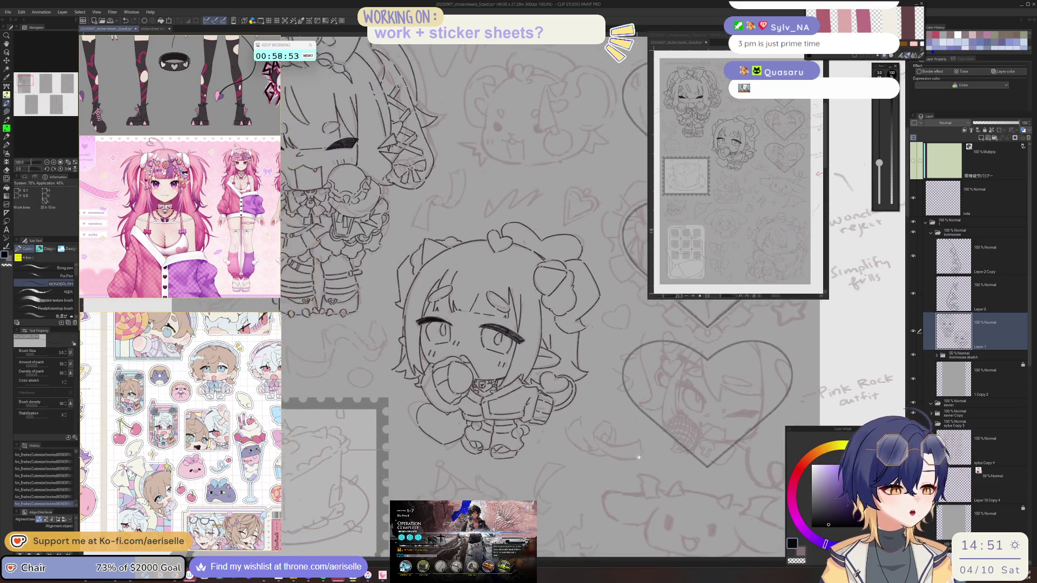
Merge Layer 2 Copy into Layer 2, then into Layer 1.
{"action": "left_click", "coordinate": [988, 254]}
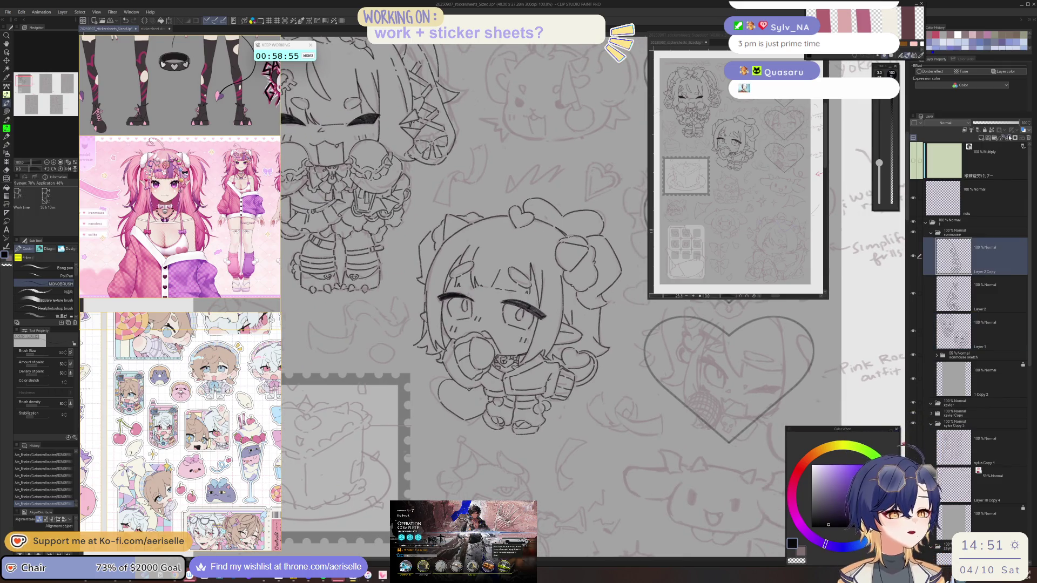
{"action": "left_click", "coordinate": [1010, 140]}
{"action": "left_click", "coordinate": [1010, 139]}
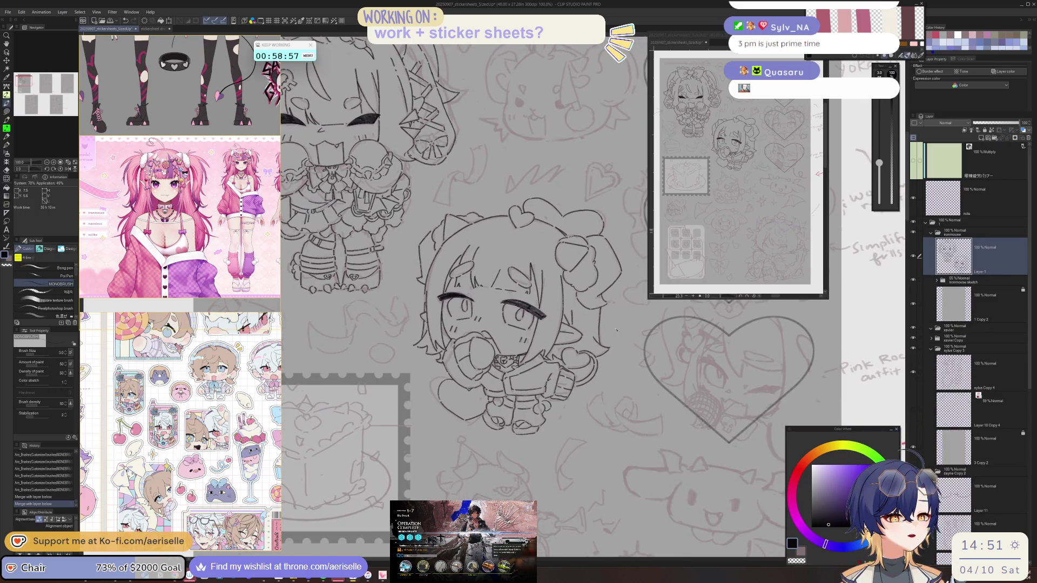
{"action": "scroll", "coordinate": [608, 334], "scroll_direction": "up", "scroll_amount": 2}
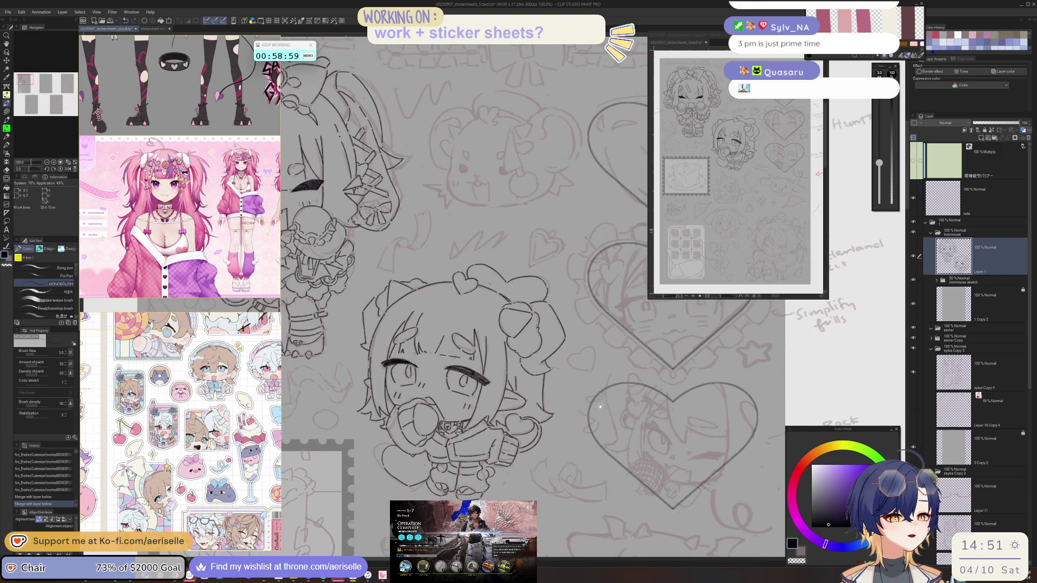
{"action": "scroll", "coordinate": [486, 243], "scroll_direction": "up", "scroll_amount": 5}
Lasso-fill away the stray curve crossing the hair heart.
{"action": "key", "text": "u"}
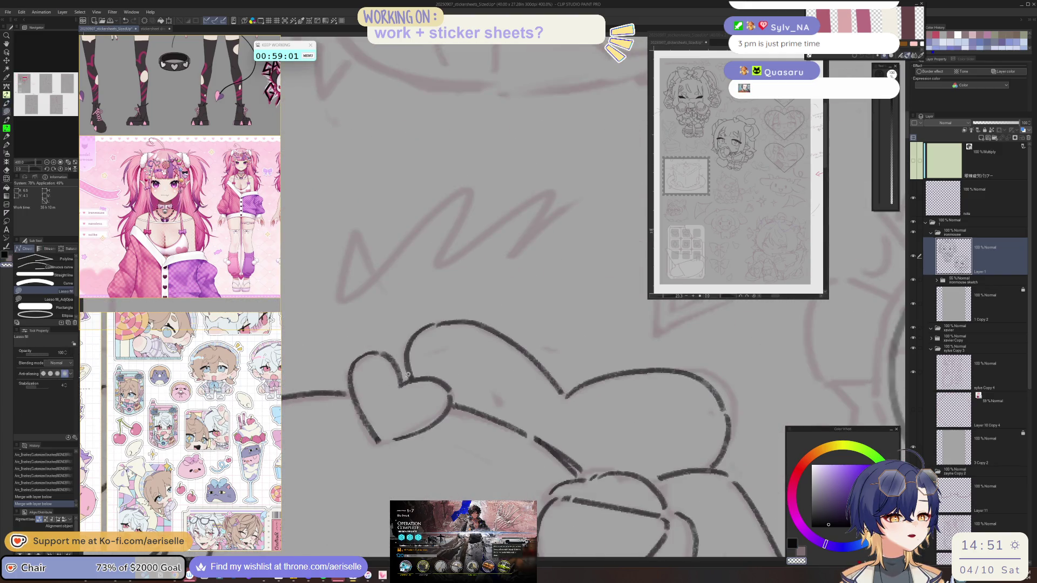
{"action": "mouse_move", "coordinate": [515, 384]}
{"action": "left_mouse_down"}
{"action": "mouse_move", "coordinate": [664, 381]}
{"action": "mouse_move", "coordinate": [435, 283]}
{"action": "mouse_move", "coordinate": [513, 345]}
{"action": "left_mouse_up"}
{"action": "mouse_move", "coordinate": [536, 296]}
{"action": "left_mouse_down"}
{"action": "mouse_move", "coordinate": [505, 290]}
{"action": "mouse_move", "coordinate": [513, 402]}
{"action": "mouse_move", "coordinate": [599, 410]}
{"action": "mouse_move", "coordinate": [567, 300]}
{"action": "mouse_move", "coordinate": [502, 329]}
{"action": "left_mouse_up"}
{"action": "scroll", "coordinate": [435, 361], "scroll_direction": "down", "scroll_amount": 2}
Ink the new hair curve arching from the heart's dip with MONOBRUSH.
{"action": "key", "text": "b"}
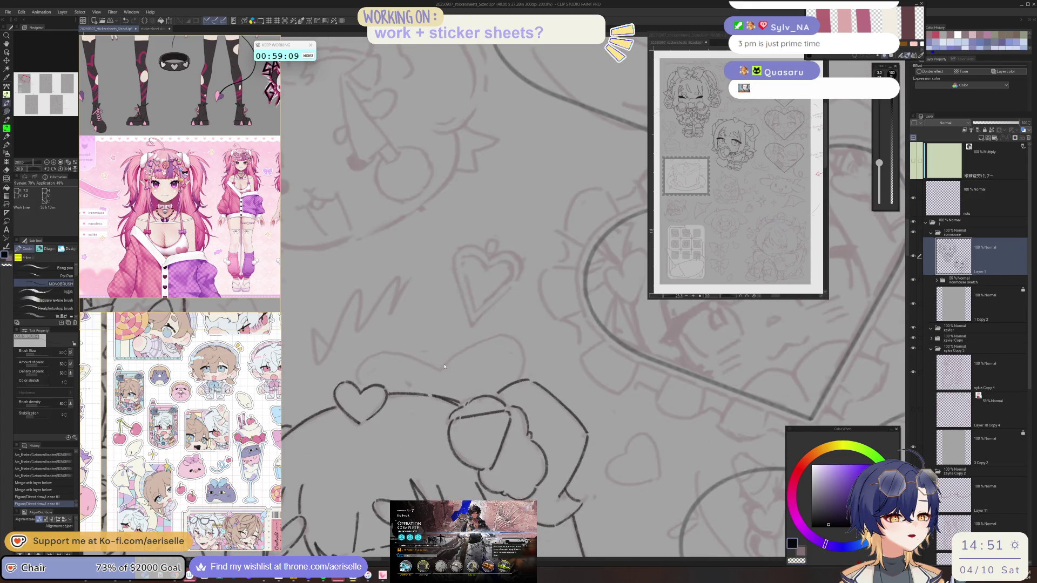
{"action": "scroll", "coordinate": [435, 360], "scroll_direction": "up", "scroll_amount": 2}
{"action": "mouse_move", "coordinate": [435, 376]}
{"action": "left_mouse_down"}
{"action": "mouse_move", "coordinate": [497, 313]}
{"action": "mouse_move", "coordinate": [565, 309]}
{"action": "mouse_move", "coordinate": [599, 345]}
{"action": "mouse_move", "coordinate": [608, 397]}
{"action": "mouse_move", "coordinate": [567, 405]}
{"action": "mouse_move", "coordinate": [519, 441]}
{"action": "left_mouse_up"}
{"action": "mouse_move", "coordinate": [467, 418]}
{"action": "left_mouse_down"}
{"action": "mouse_move", "coordinate": [475, 393]}
{"action": "mouse_move", "coordinate": [528, 347]}
{"action": "mouse_move", "coordinate": [577, 351]}
{"action": "mouse_move", "coordinate": [611, 379]}
{"action": "left_mouse_up"}
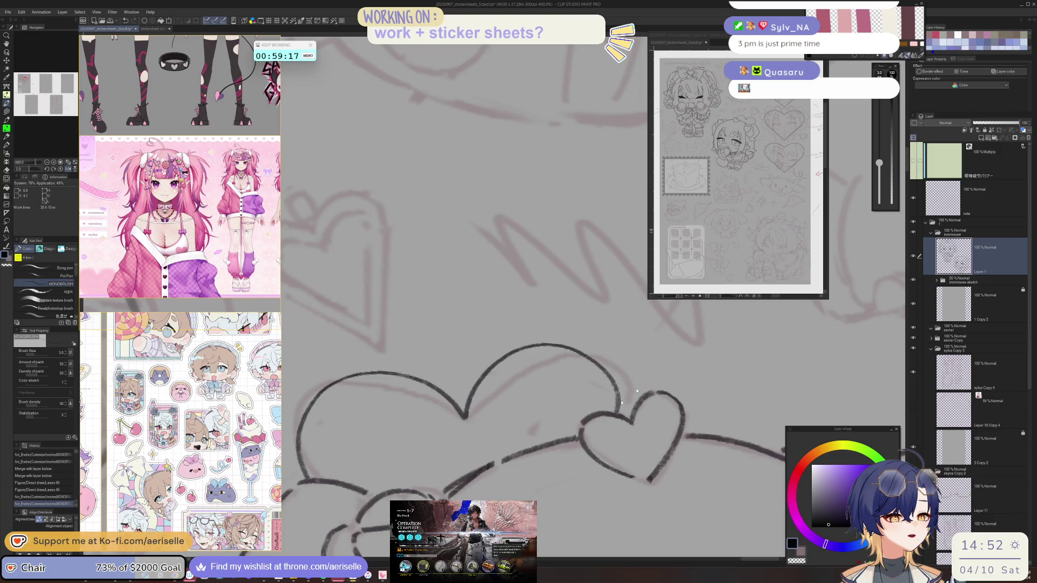
{"action": "scroll", "coordinate": [620, 400], "scroll_direction": "down", "scroll_amount": 8}
{"action": "mouse_move", "coordinate": [618, 490]}
{"action": "left_mouse_down"}
{"action": "mouse_move", "coordinate": [621, 448]}
{"action": "mouse_move", "coordinate": [587, 409]}
{"action": "left_mouse_up"}
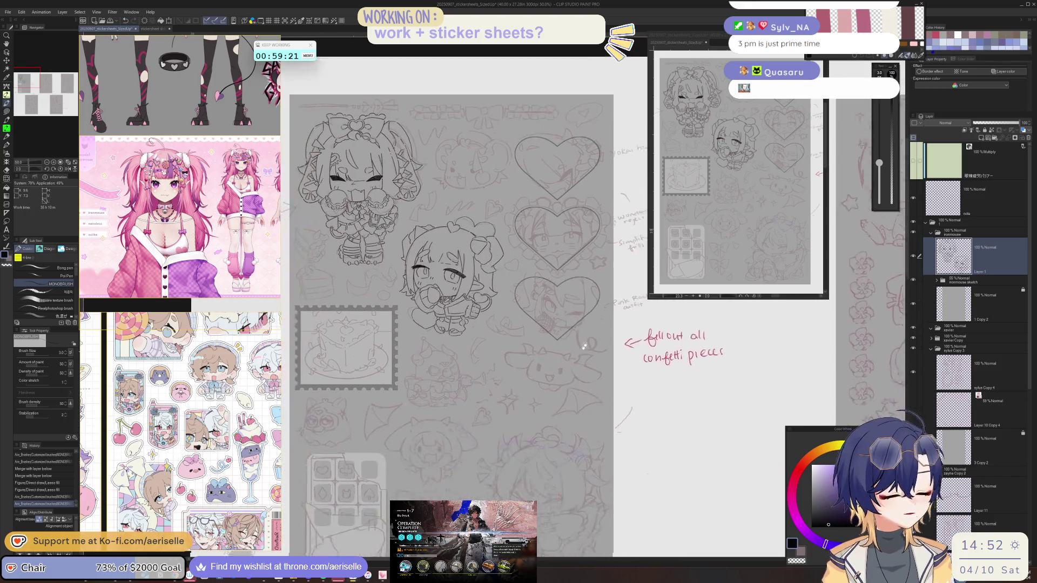
Ink a short vertical line and the left side outline of the party-hat creature.
{"action": "scroll", "coordinate": [434, 341], "scroll_direction": "up", "scroll_amount": 5}
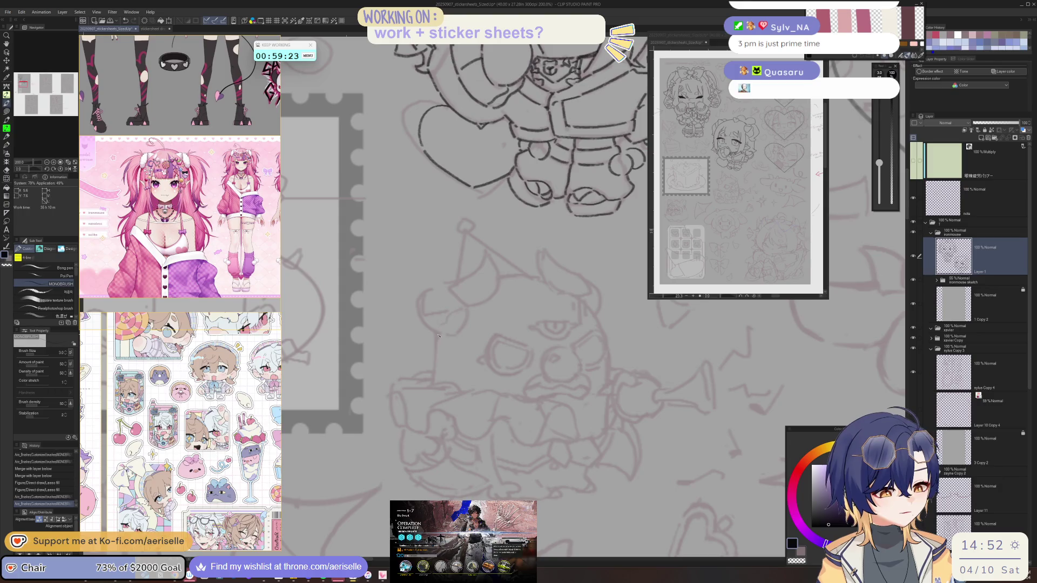
{"action": "left_click_drag", "start_coordinate": [438, 337], "coordinate": [435, 374]}
{"action": "key", "text": "h"}
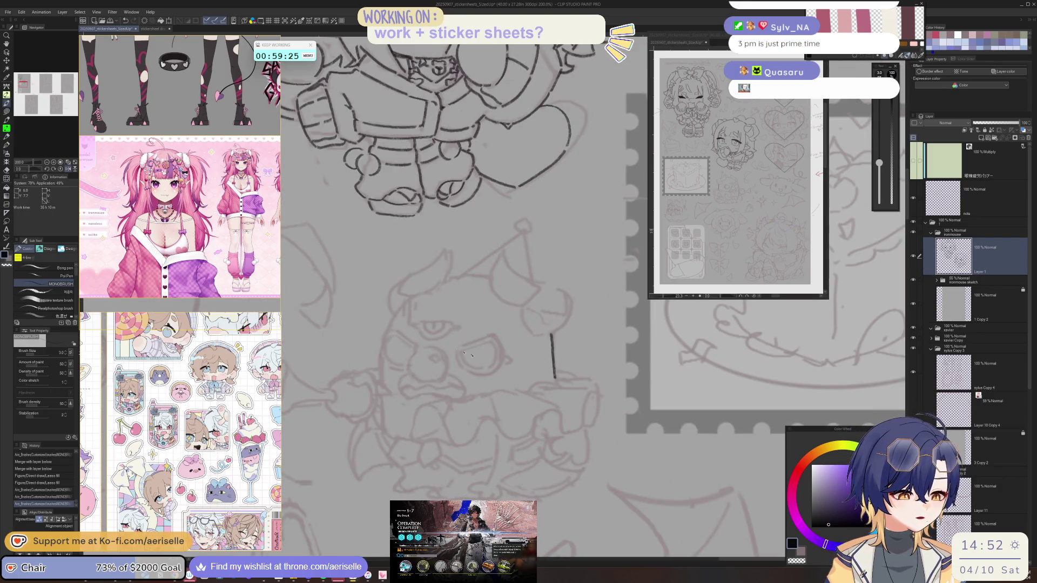
{"action": "key", "text": "minus"}
{"action": "left_click_drag", "start_coordinate": [394, 325], "coordinate": [386, 383]}
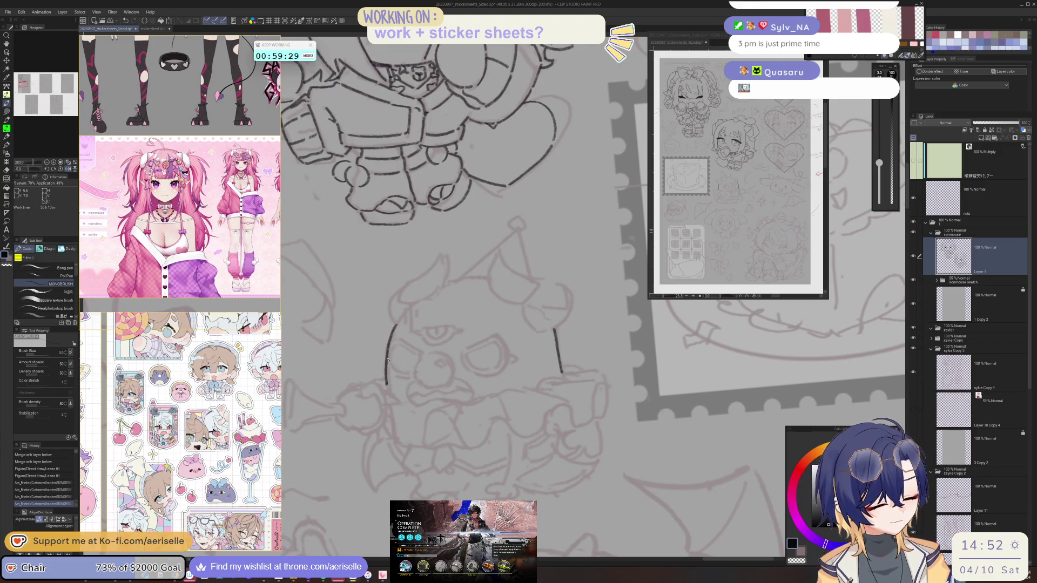
{"action": "key", "text": "minus"}
{"action": "key", "text": "minus"}
{"action": "key", "text": "minus"}
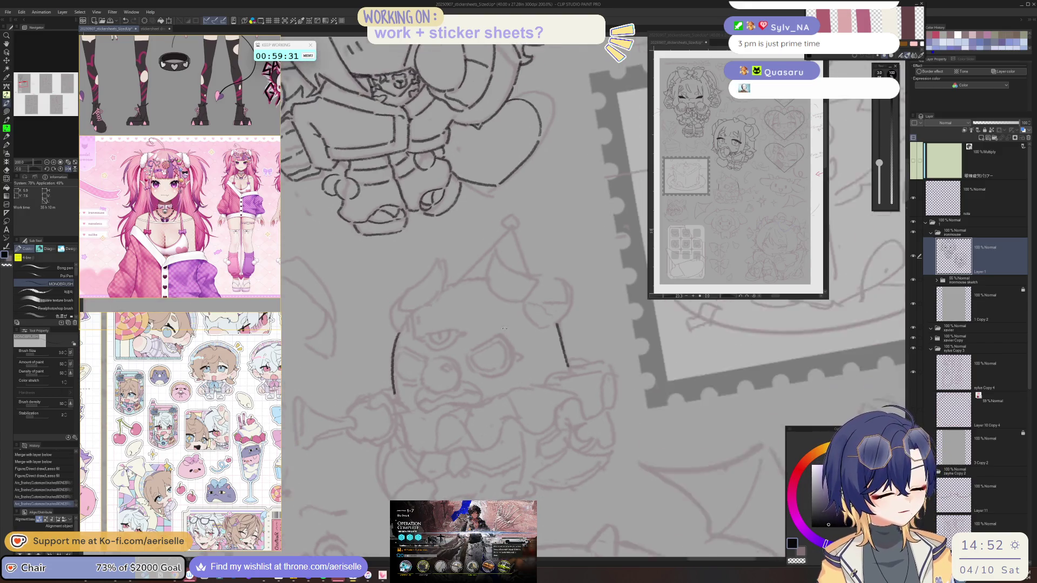
{"action": "mouse_move", "coordinate": [523, 324]}
{"action": "left_mouse_down"}
{"action": "mouse_move", "coordinate": [511, 357]}
{"action": "mouse_move", "coordinate": [538, 393]}
{"action": "left_mouse_up"}
Ink a short face line and the right end of the creature's eye line.
{"action": "key", "text": "minus"}
{"action": "key", "text": "minus"}
{"action": "key", "text": "minus"}
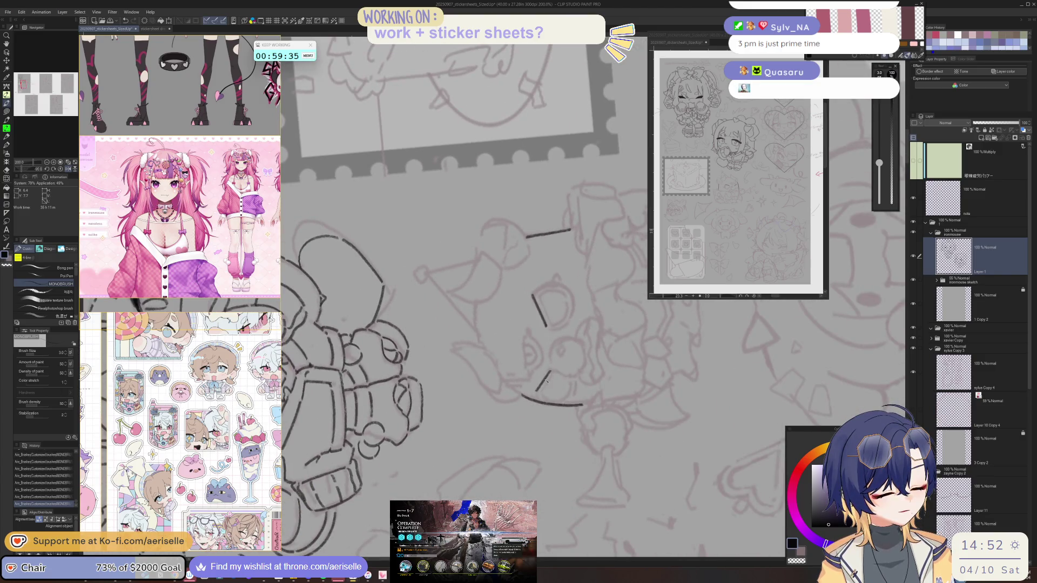
{"action": "key", "text": "minus"}
{"action": "key", "text": "minus"}
{"action": "key", "text": "minus"}
{"action": "left_click_drag", "start_coordinate": [437, 245], "coordinate": [448, 265]}
{"action": "key", "text": "minus"}
{"action": "key", "text": "minus"}
{"action": "key", "text": "minus"}
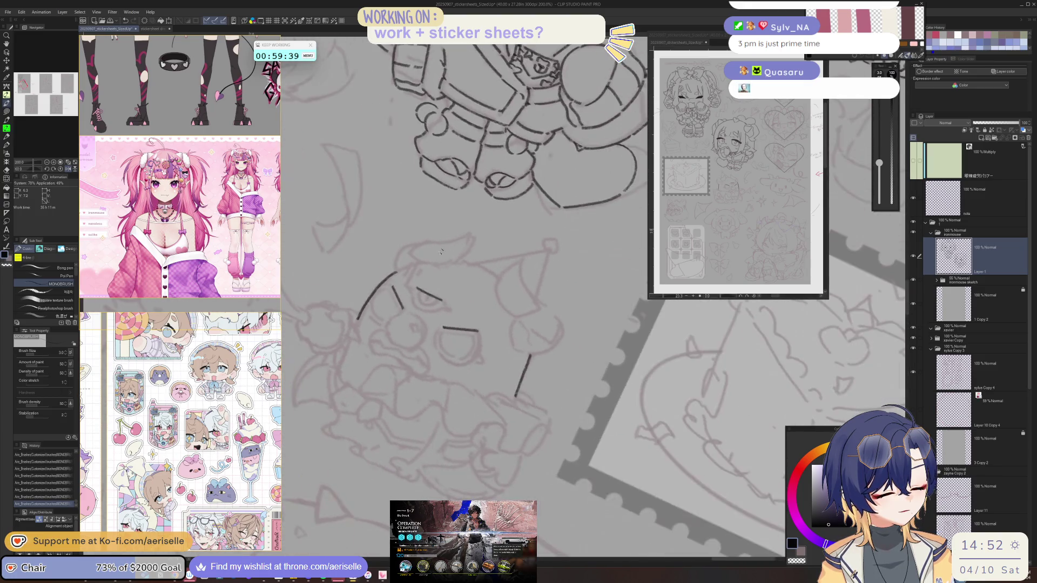
{"action": "key", "text": "minus"}
{"action": "key", "text": "minus"}
{"action": "key", "text": "minus"}
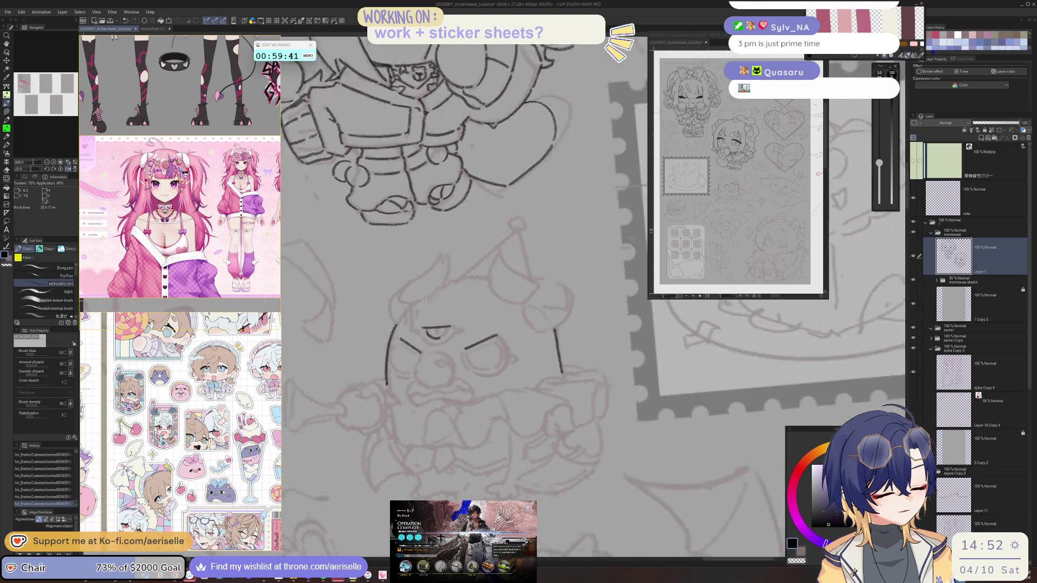
{"action": "left_click_drag", "start_coordinate": [458, 343], "coordinate": [462, 353]}
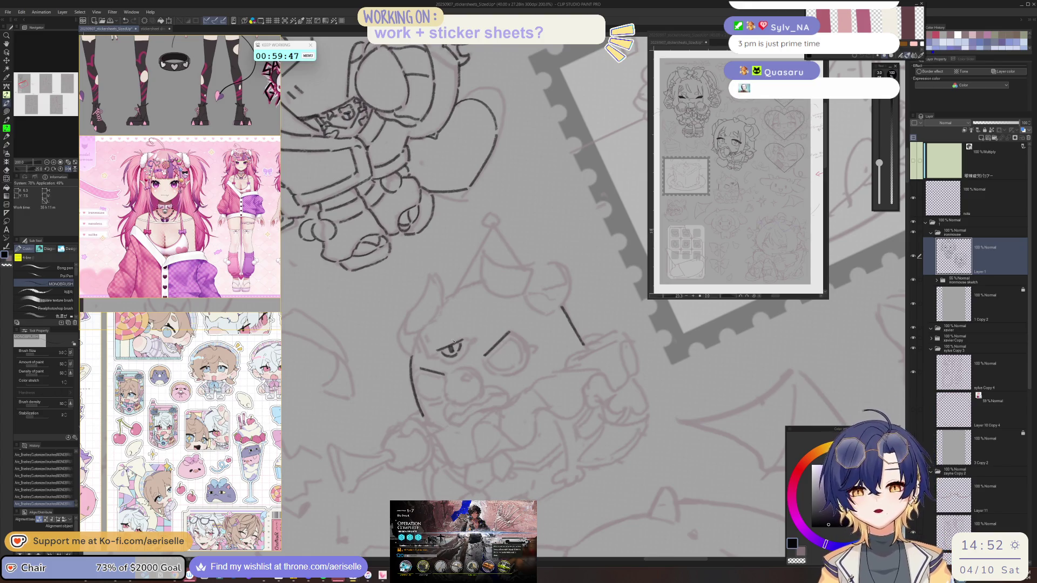
{"action": "scroll", "coordinate": [210, 221], "scroll_direction": "down", "scroll_amount": 5}
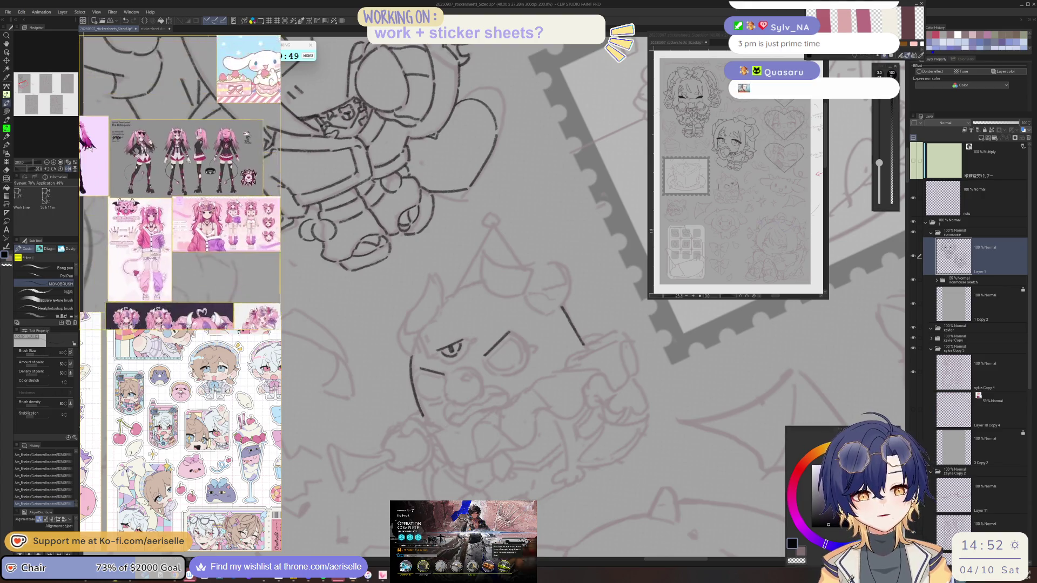
Reset and tilt the canvas view, undoing and restoring the mouth stroke.
{"action": "scroll", "coordinate": [211, 220], "scroll_direction": "down", "scroll_amount": 3}
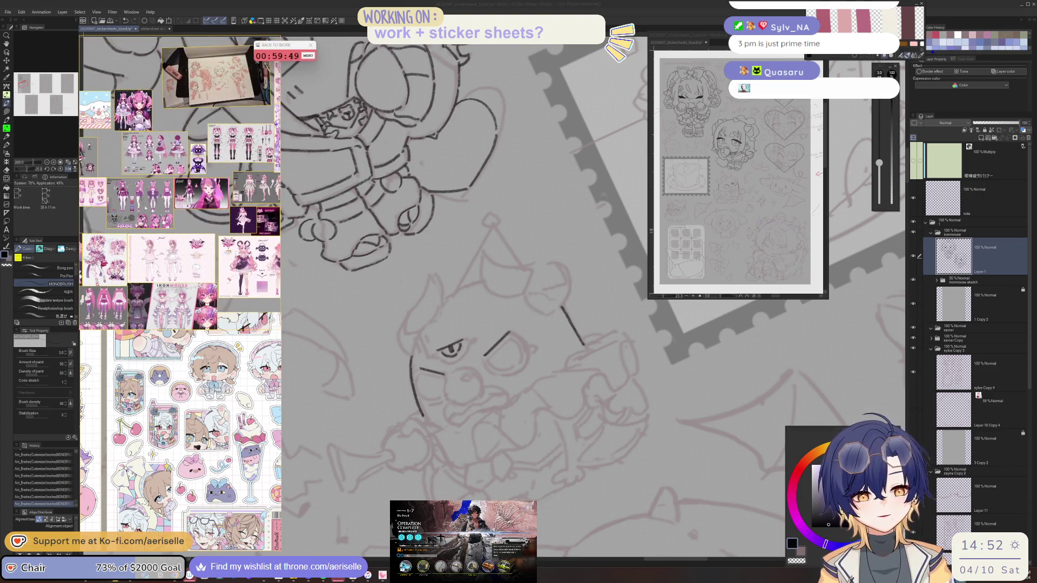
{"action": "scroll", "coordinate": [219, 151], "scroll_direction": "up", "scroll_amount": 5}
{"action": "scroll", "coordinate": [216, 156], "scroll_direction": "up", "scroll_amount": 4}
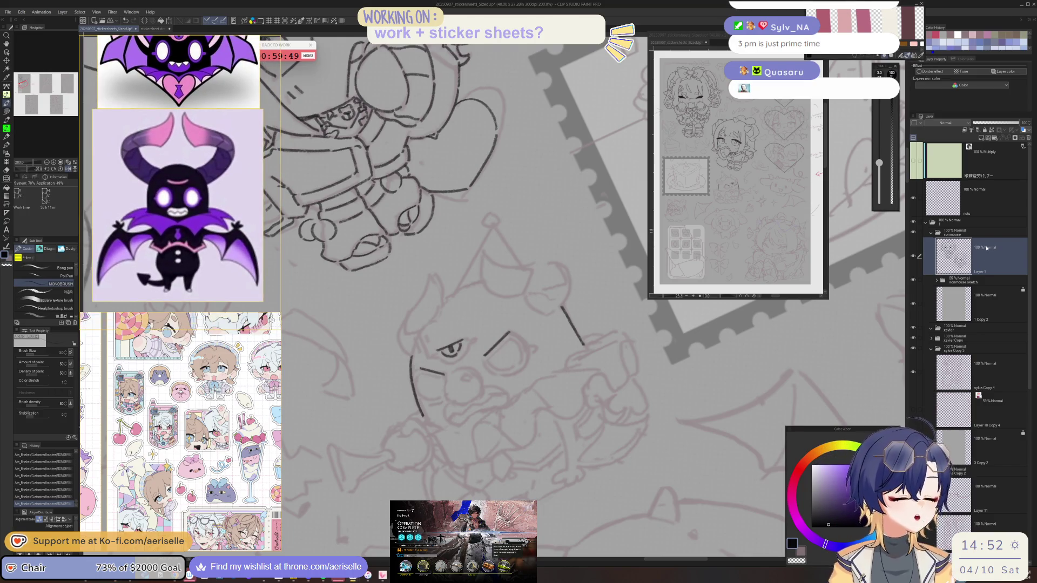
{"action": "key", "text": "ctrl+at"}
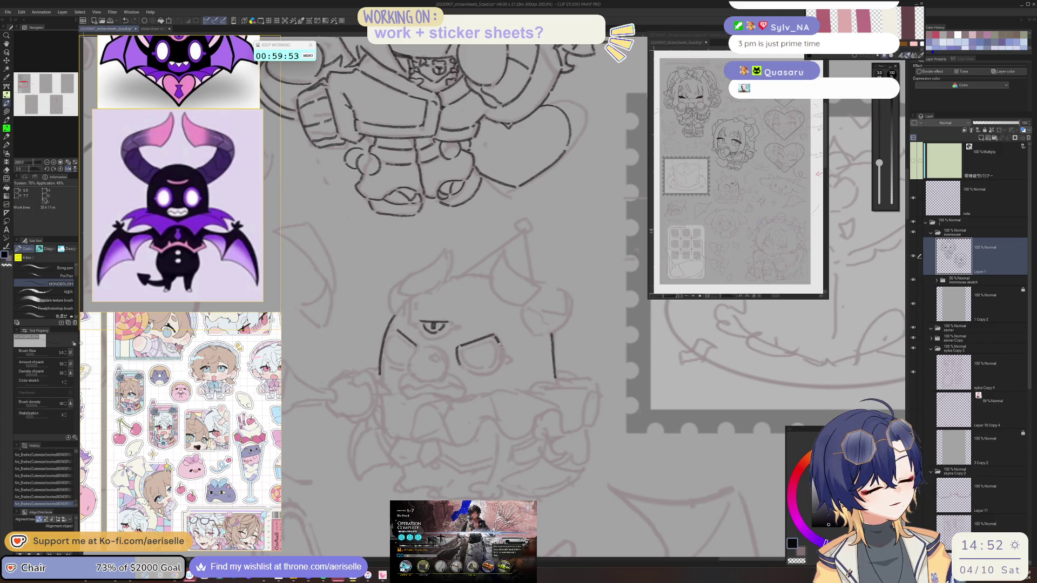
{"action": "mouse_move", "coordinate": [501, 351]}
{"action": "left_mouse_down"}
{"action": "mouse_move", "coordinate": [425, 331]}
{"action": "mouse_move", "coordinate": [435, 324]}
{"action": "mouse_move", "coordinate": [423, 284]}
{"action": "mouse_move", "coordinate": [459, 349]}
{"action": "mouse_move", "coordinate": [535, 320]}
{"action": "mouse_move", "coordinate": [486, 351]}
{"action": "mouse_move", "coordinate": [465, 345]}
{"action": "mouse_move", "coordinate": [471, 357]}
{"action": "mouse_move", "coordinate": [429, 332]}
{"action": "left_mouse_up"}
{"action": "key", "text": "ctrl+z"}
{"action": "key", "text": "ctrl+y"}
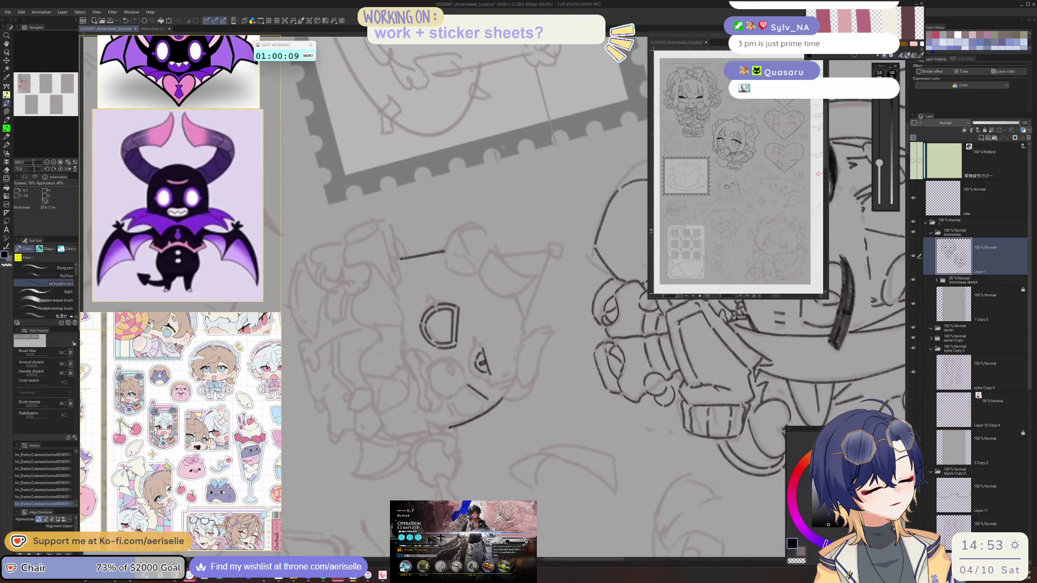
Ink a short cheek line on the creature, rotating the view and resetting it upright.
{"action": "key", "text": "minus"}
{"action": "key", "text": "minus"}
{"action": "key", "text": "minus"}
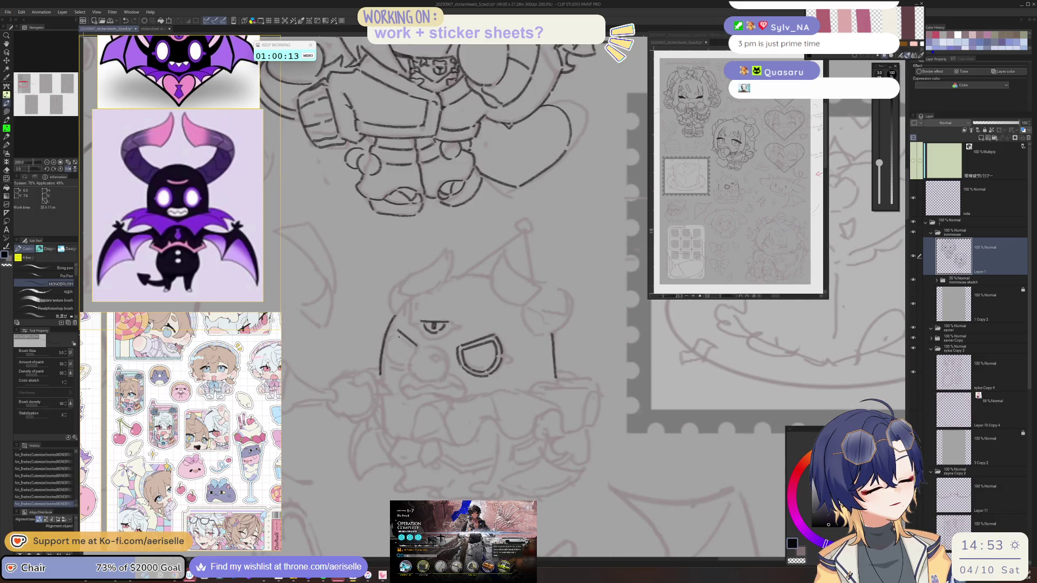
{"action": "key", "text": "h"}
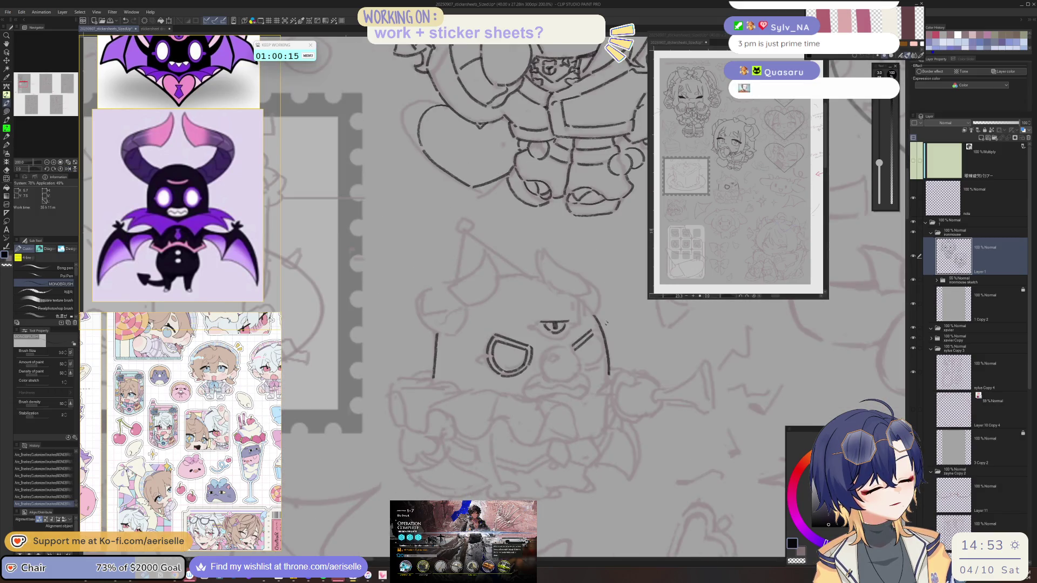
{"action": "key", "text": "h"}
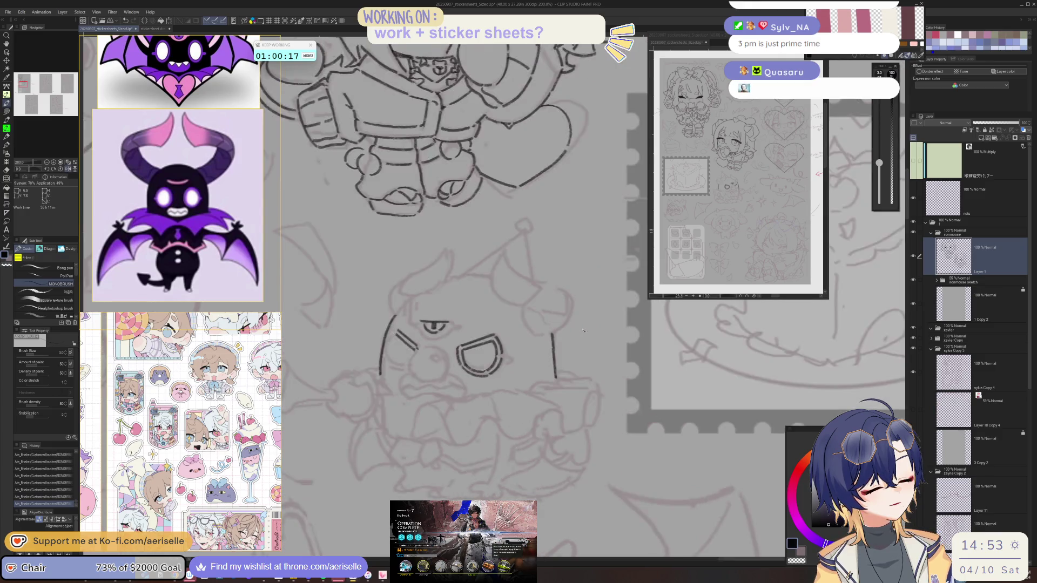
{"action": "key", "text": "minus"}
{"action": "key", "text": "minus"}
{"action": "left_click_drag", "start_coordinate": [422, 373], "coordinate": [422, 395]}
{"action": "key", "text": "minus"}
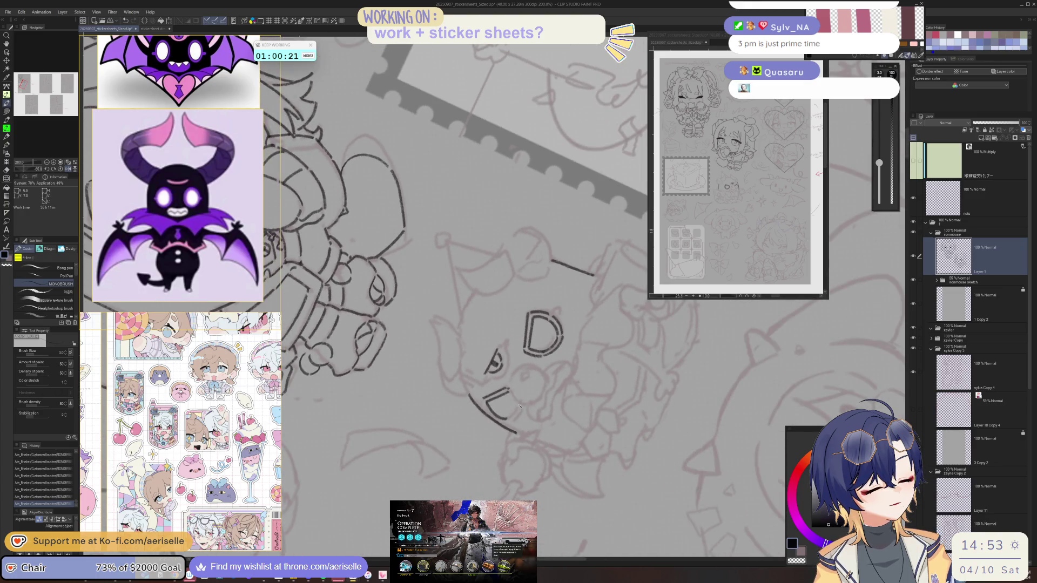
{"action": "left_click_drag", "start_coordinate": [517, 411], "coordinate": [432, 382]}
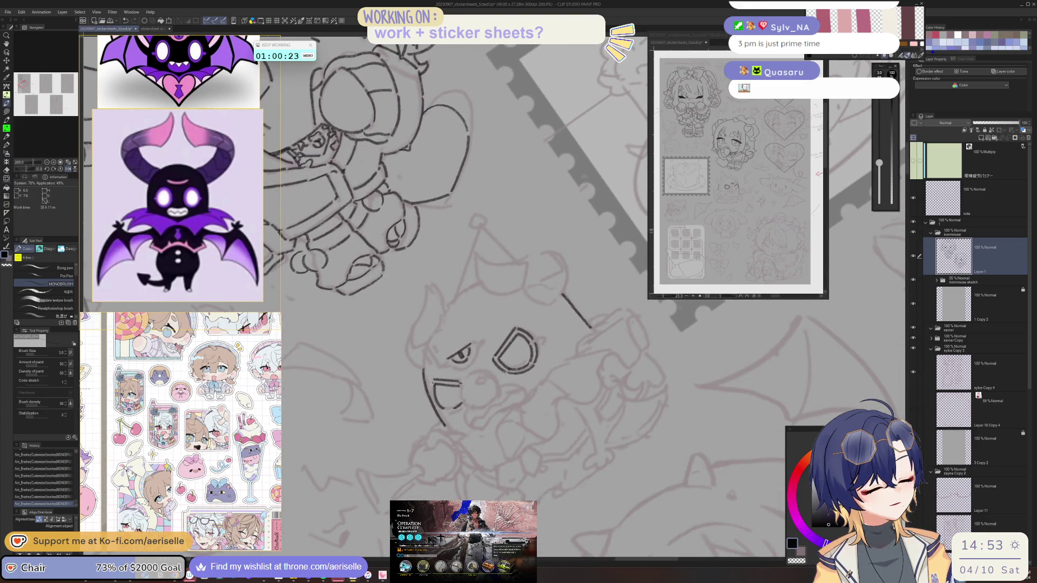
{"action": "mouse_move", "coordinate": [430, 389]}
{"action": "left_mouse_down"}
{"action": "mouse_move", "coordinate": [440, 398]}
{"action": "mouse_move", "coordinate": [394, 361]}
{"action": "mouse_move", "coordinate": [393, 372]}
{"action": "left_mouse_up"}
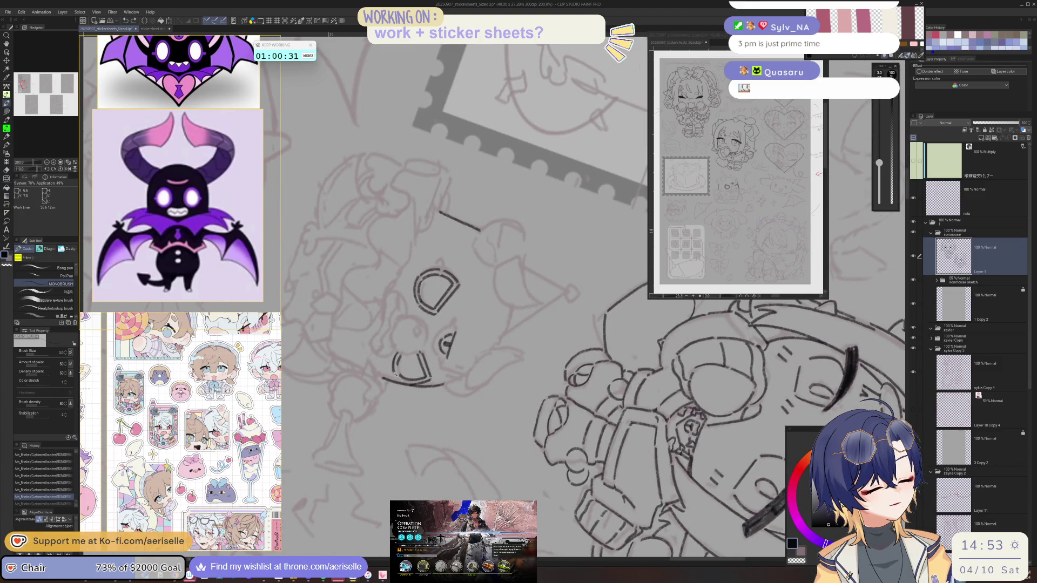
{"action": "key", "text": "ctrl+at"}
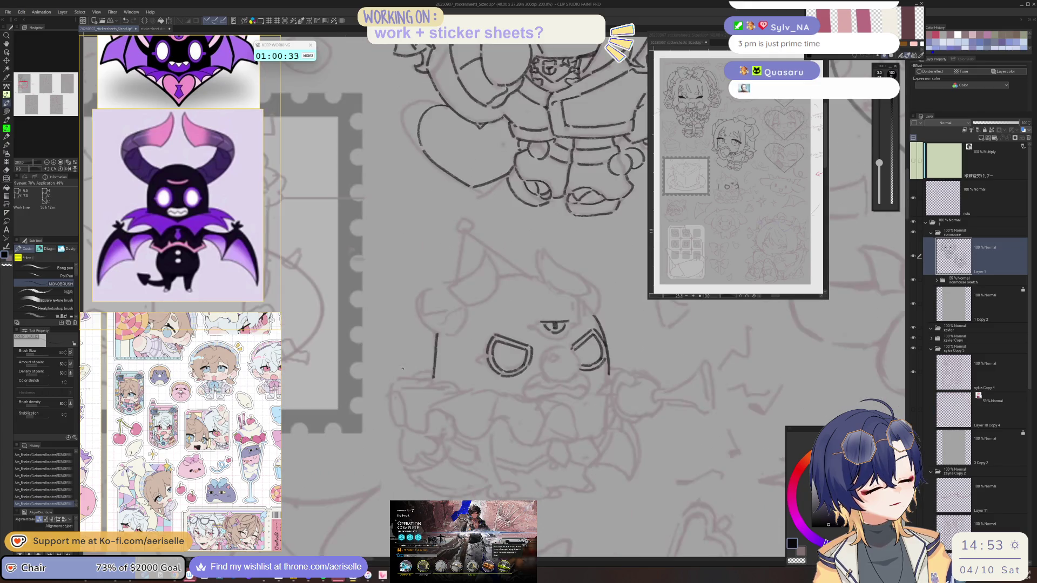
Ink a curved line under the creature's right eye, rotating the canvas to adjust the angle.
{"action": "mouse_move", "coordinate": [551, 349]}
{"action": "left_mouse_down"}
{"action": "mouse_move", "coordinate": [542, 376]}
{"action": "mouse_move", "coordinate": [429, 378]}
{"action": "mouse_move", "coordinate": [409, 365]}
{"action": "mouse_move", "coordinate": [504, 396]}
{"action": "mouse_move", "coordinate": [498, 402]}
{"action": "left_mouse_up"}
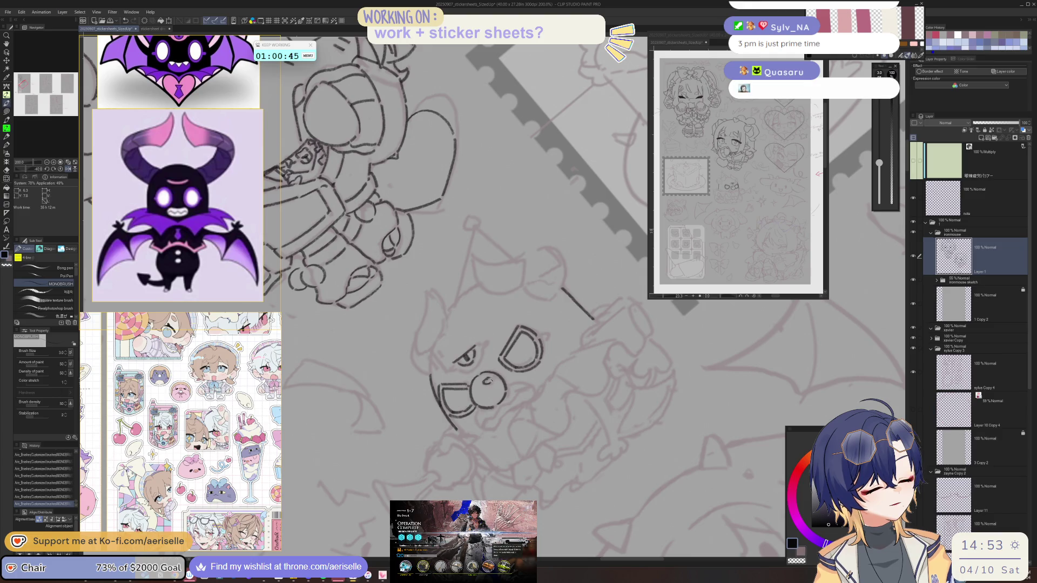
{"action": "left_click_drag", "start_coordinate": [489, 378], "coordinate": [448, 370]}
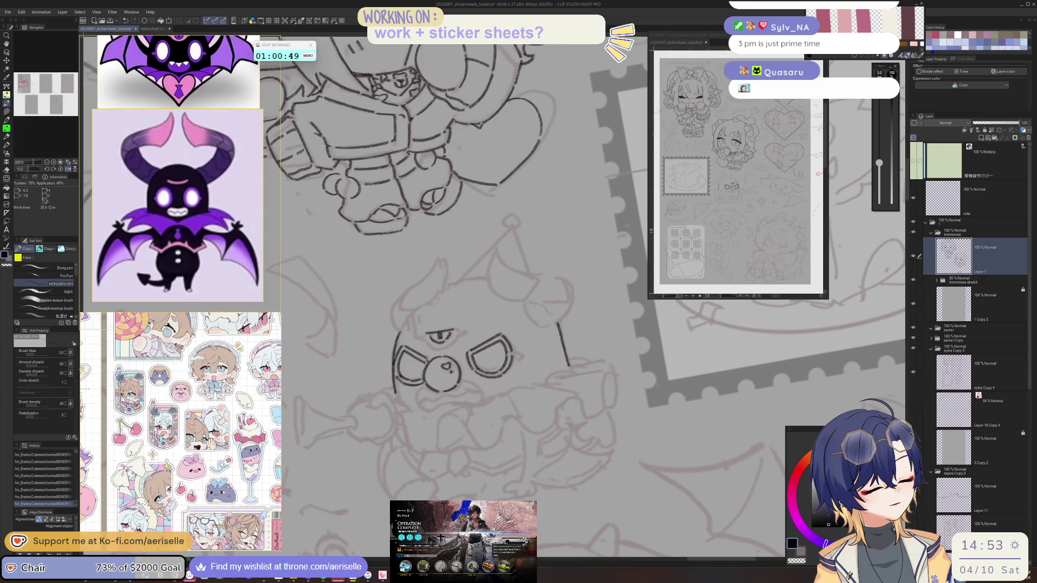
{"action": "key", "text": "asciicircum"}
{"action": "scroll", "coordinate": [460, 357], "scroll_direction": "down", "scroll_amount": 2}
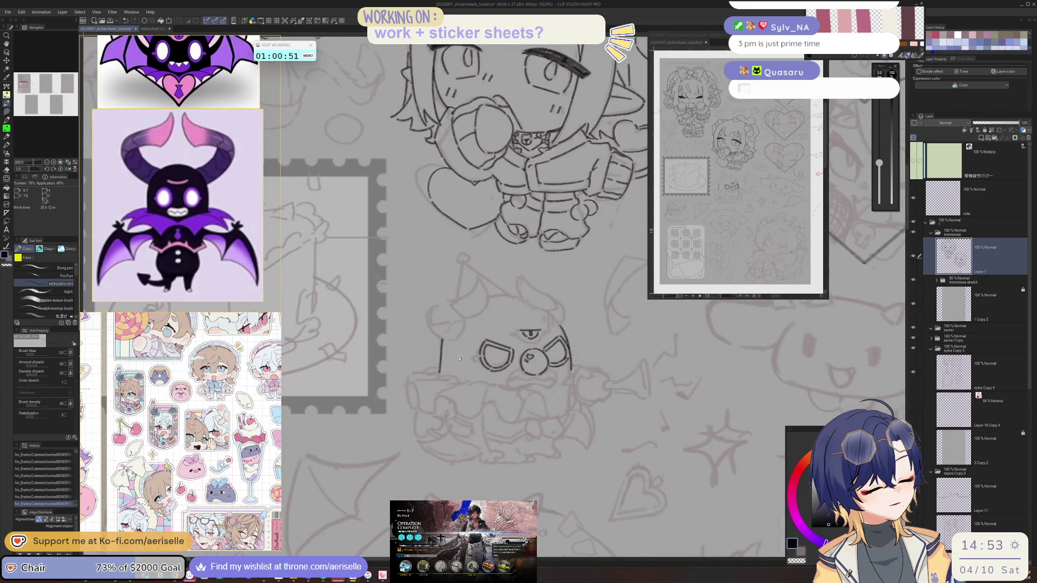
{"action": "key", "text": "ctrl+z"}
{"action": "scroll", "coordinate": [478, 359], "scroll_direction": "up", "scroll_amount": 2}
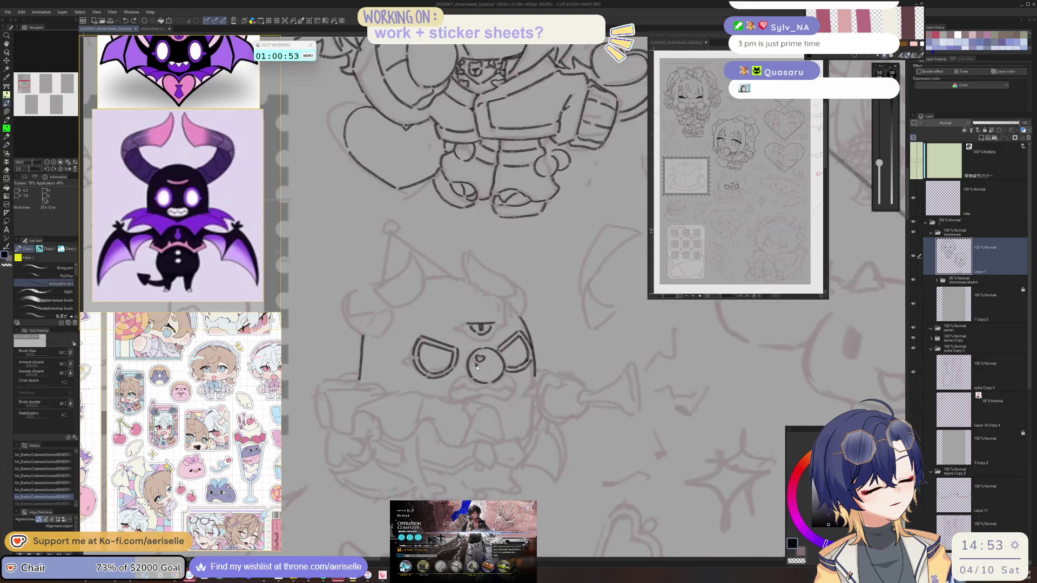
{"action": "key", "text": "ctrl+y"}
{"action": "key", "text": "minus"}
{"action": "key", "text": "minus"}
{"action": "key", "text": "minus"}
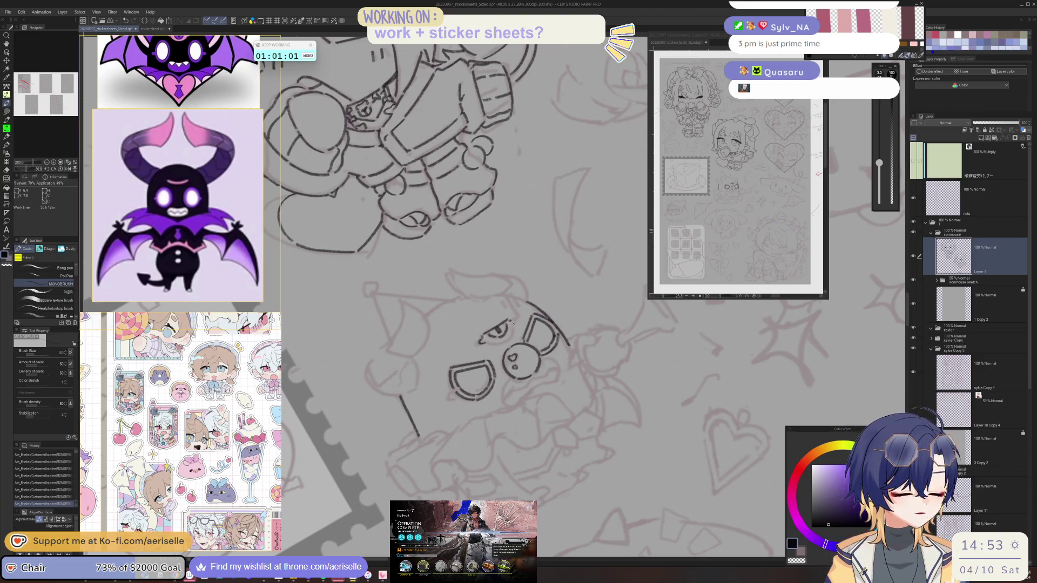
{"action": "key", "text": "equal"}
{"action": "key", "text": "equal"}
{"action": "key", "text": "equal"}
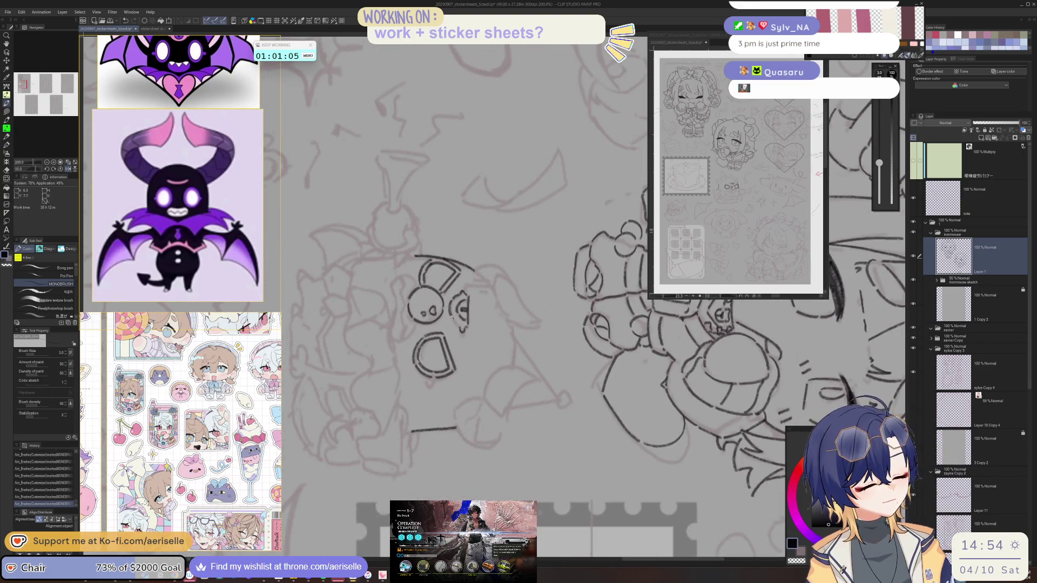
{"action": "key", "text": "ctrl+z"}
{"action": "key", "text": "ctrl+y"}
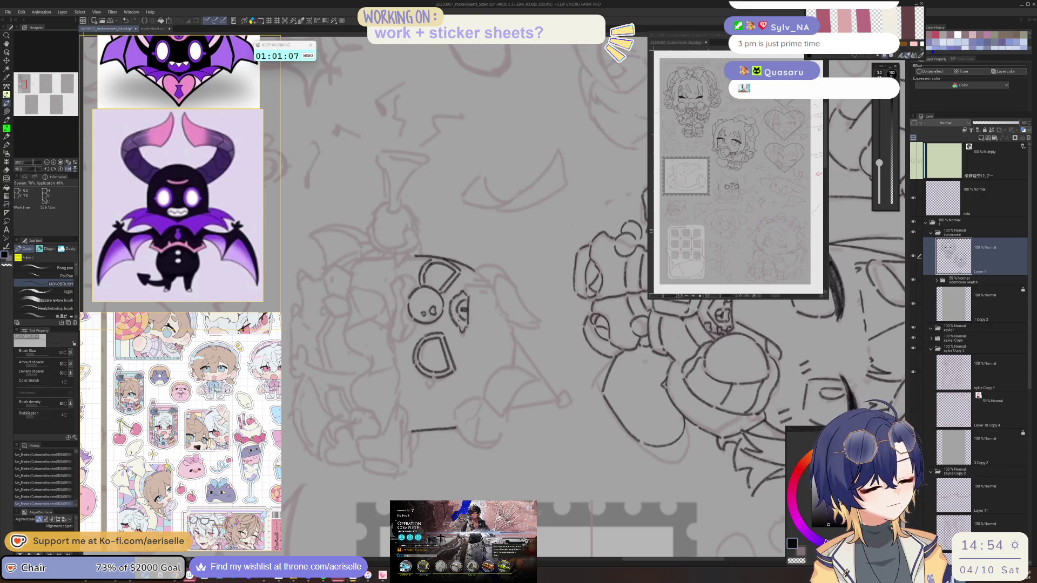
{"action": "key", "text": "minus"}
{"action": "key", "text": "minus"}
{"action": "key", "text": "minus"}
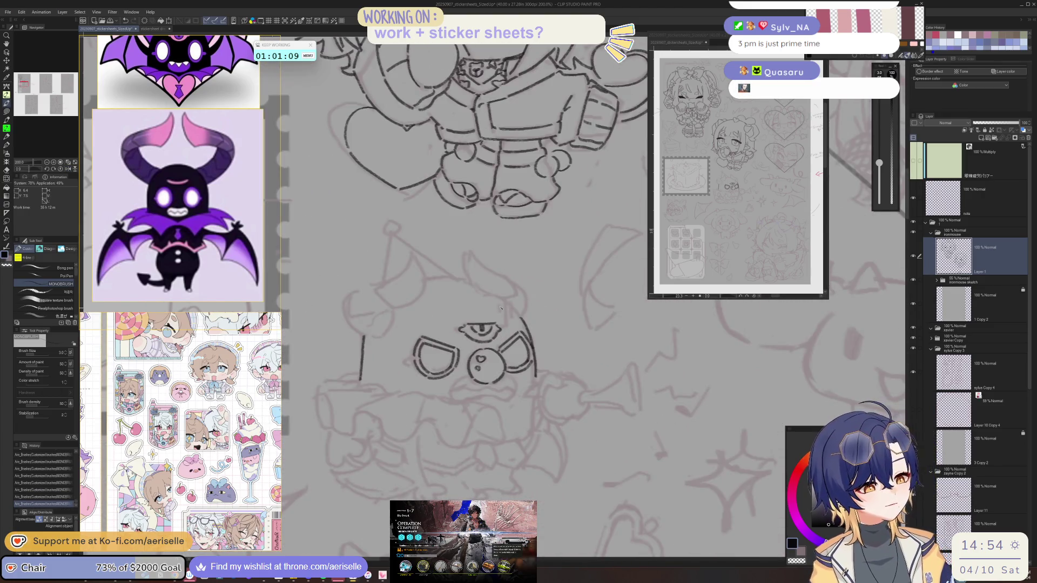
Ink a vertical line at the face's side while rotating the canvas, then undo the last stroke.
{"action": "left_click_drag", "start_coordinate": [506, 298], "coordinate": [505, 330]}
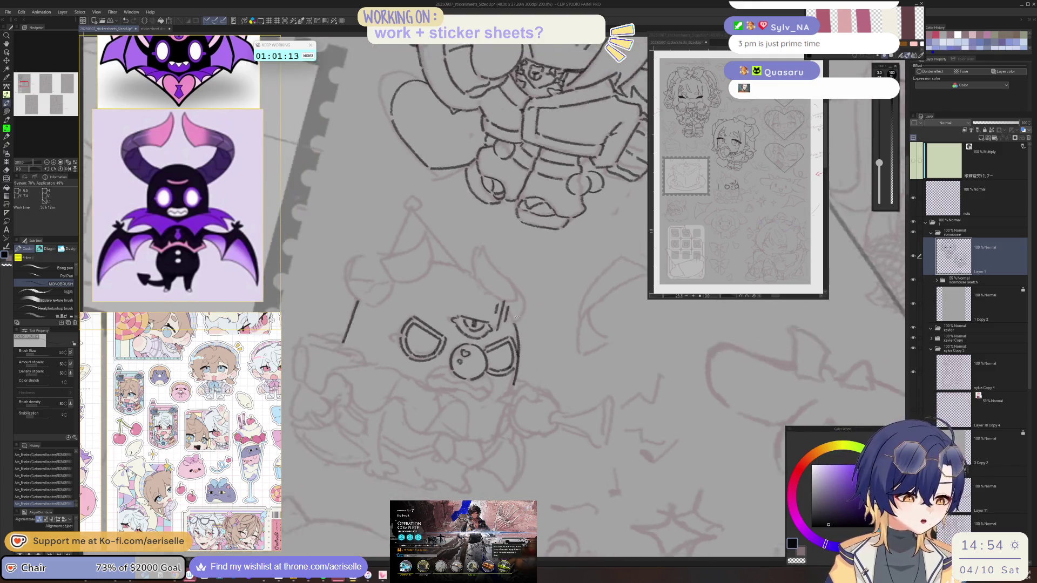
{"action": "key", "text": "asciicircum"}
{"action": "key", "text": "asciicircum"}
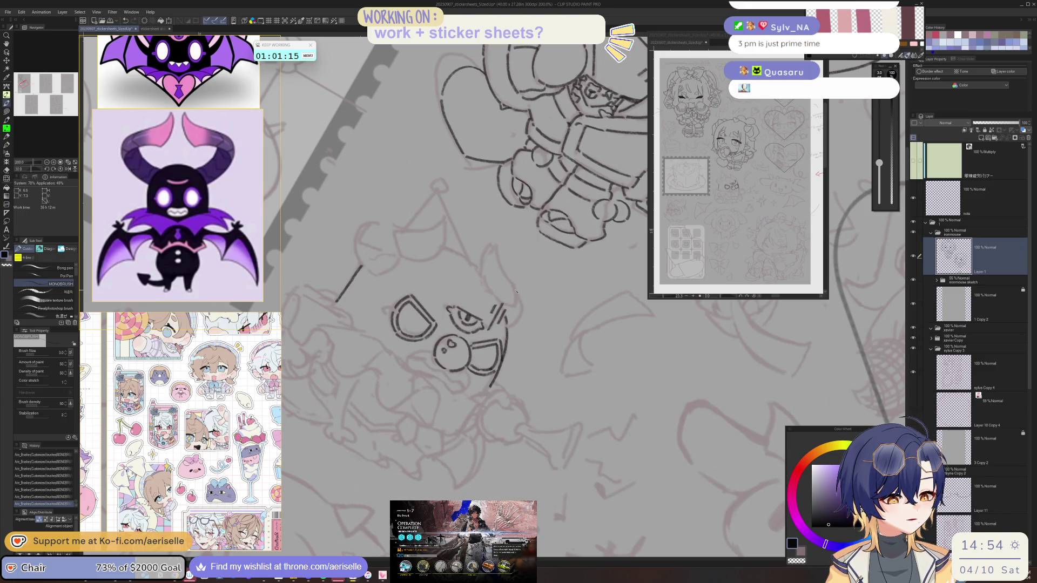
{"action": "key", "text": "minus"}
{"action": "key", "text": "minus"}
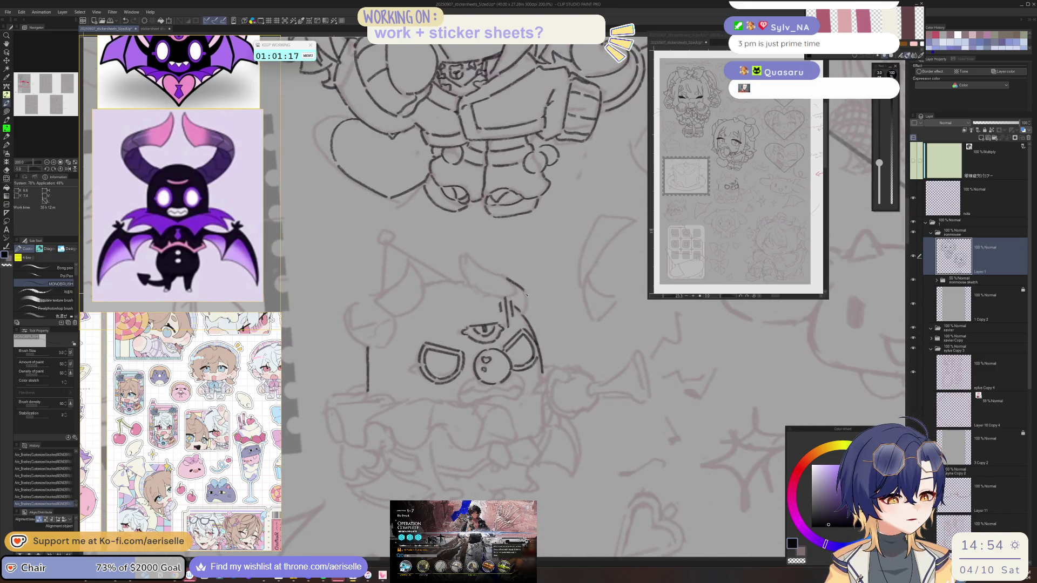
{"action": "key", "text": "minus"}
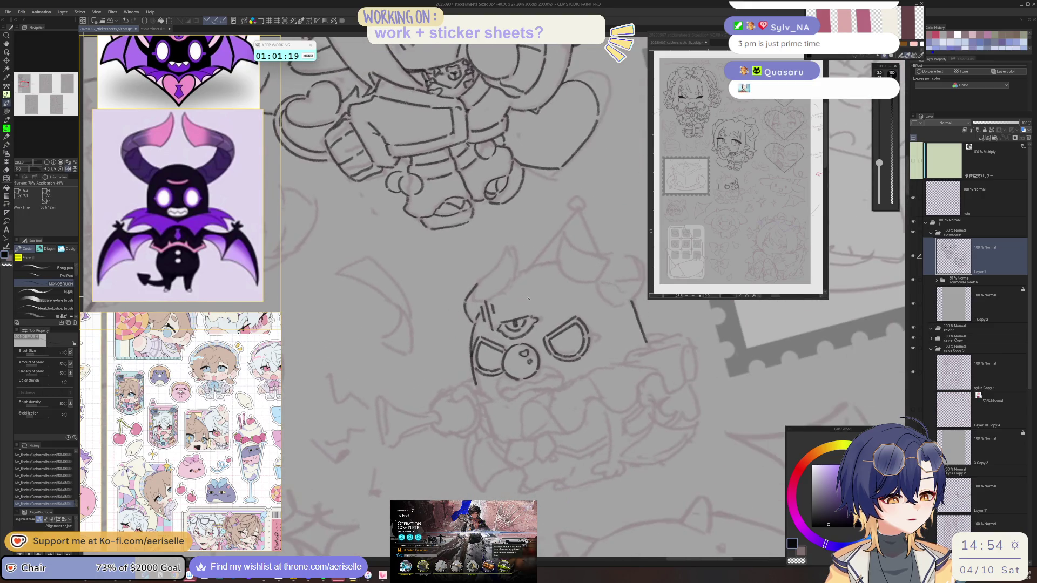
{"action": "key", "text": "minus"}
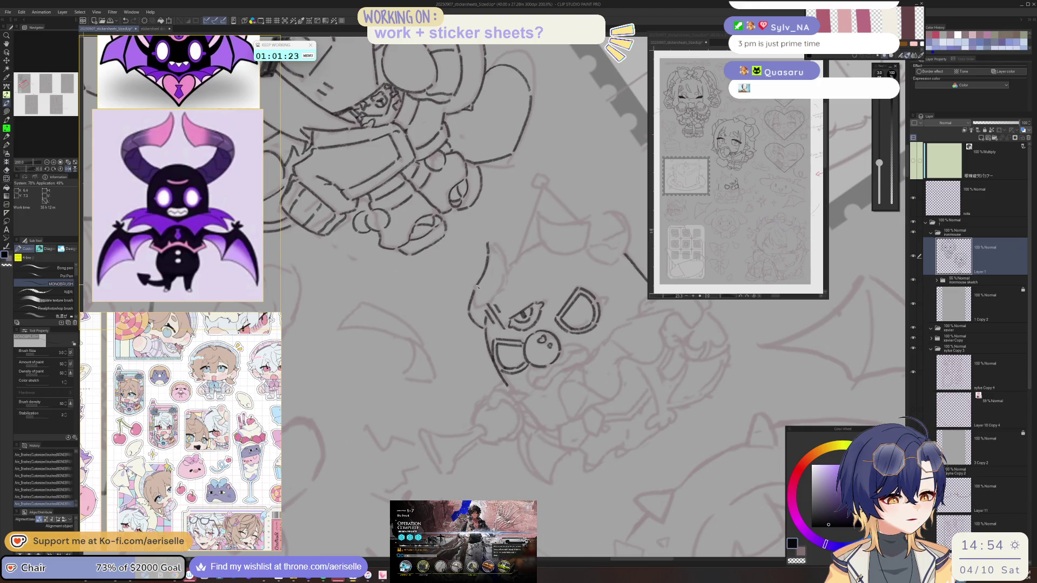
{"action": "key", "text": "minus"}
{"action": "key", "text": "minus"}
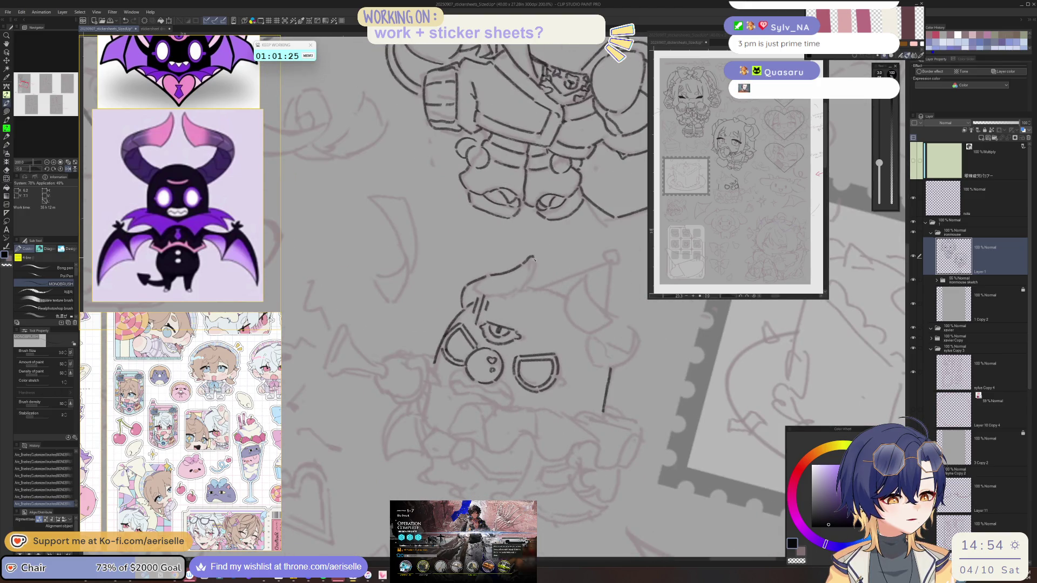
{"action": "key", "text": "minus"}
{"action": "key", "text": "minus"}
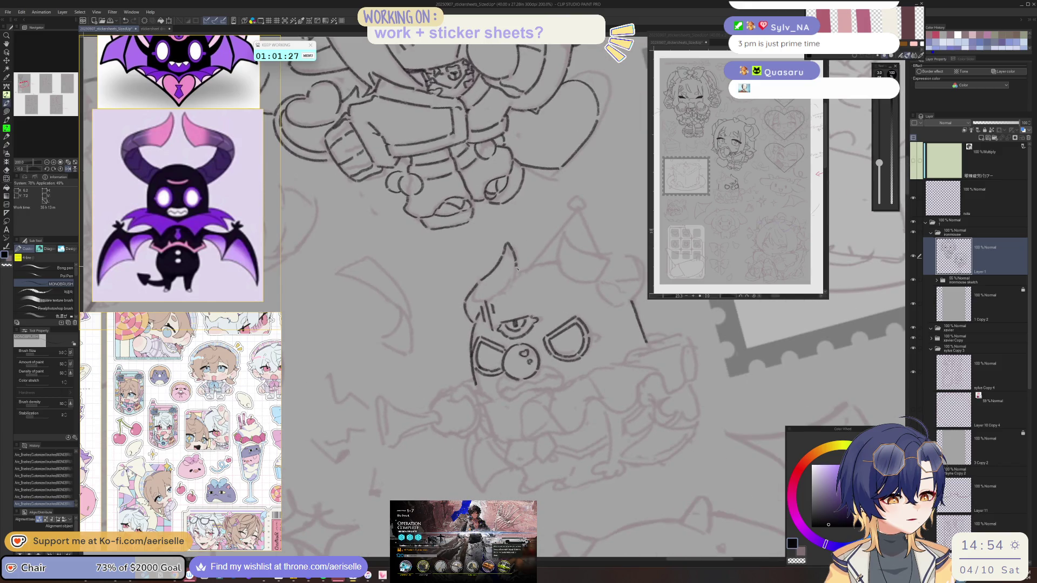
{"action": "key", "text": "minus"}
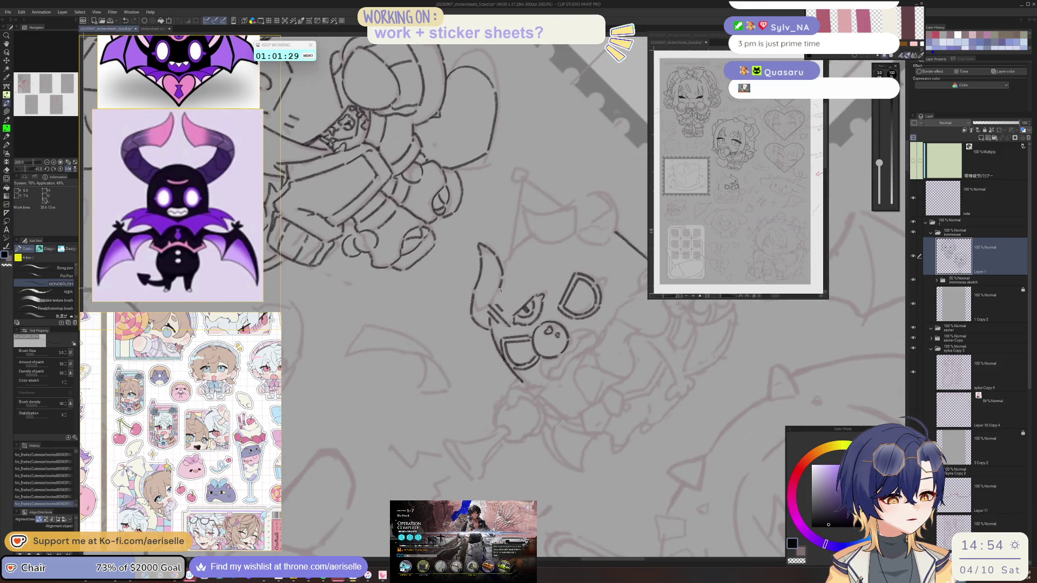
{"action": "key", "text": "asciicircum"}
{"action": "key", "text": "asciicircum"}
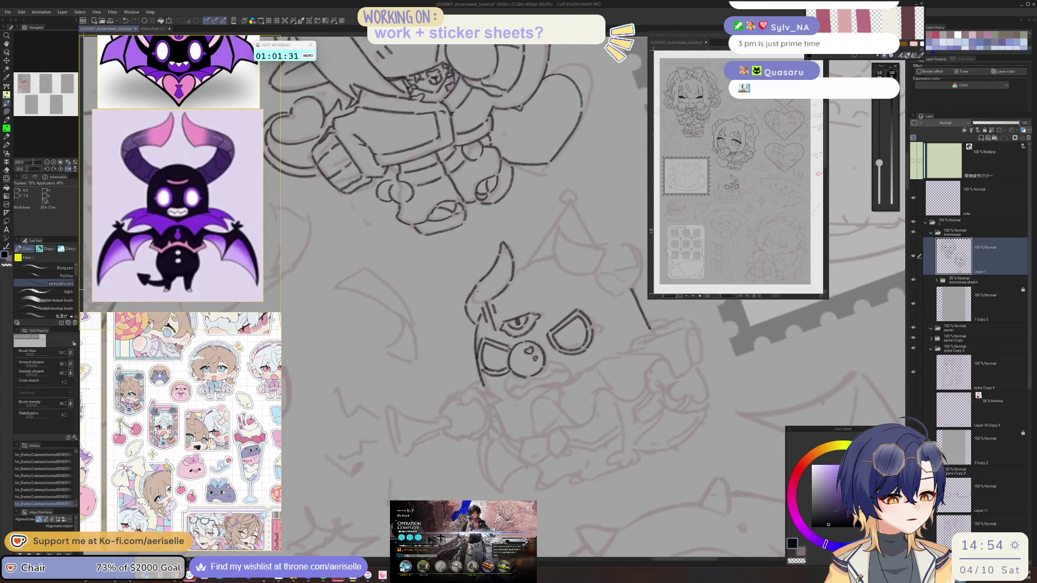
{"action": "key", "text": "minus"}
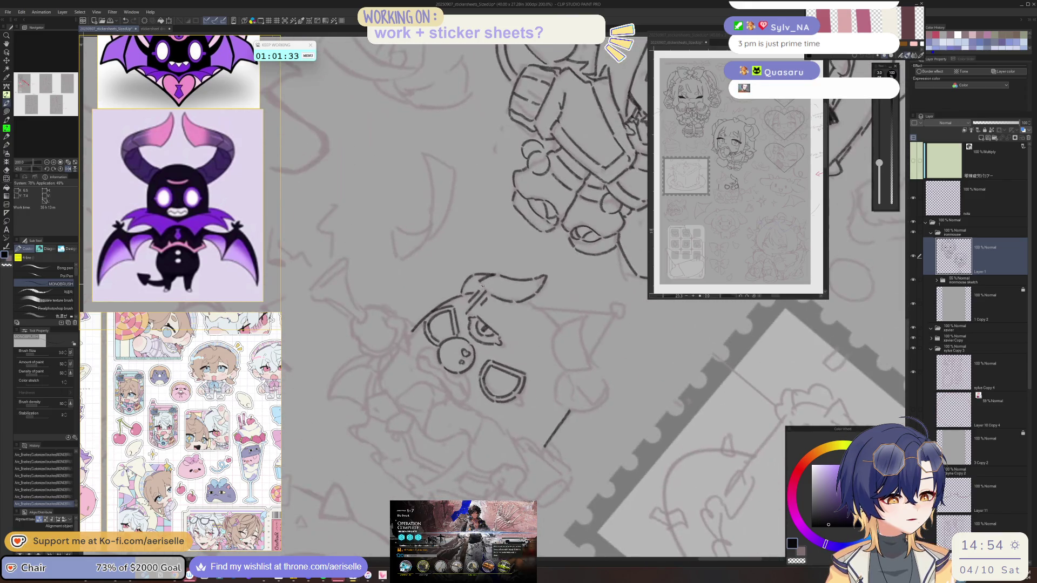
{"action": "key", "text": "minus"}
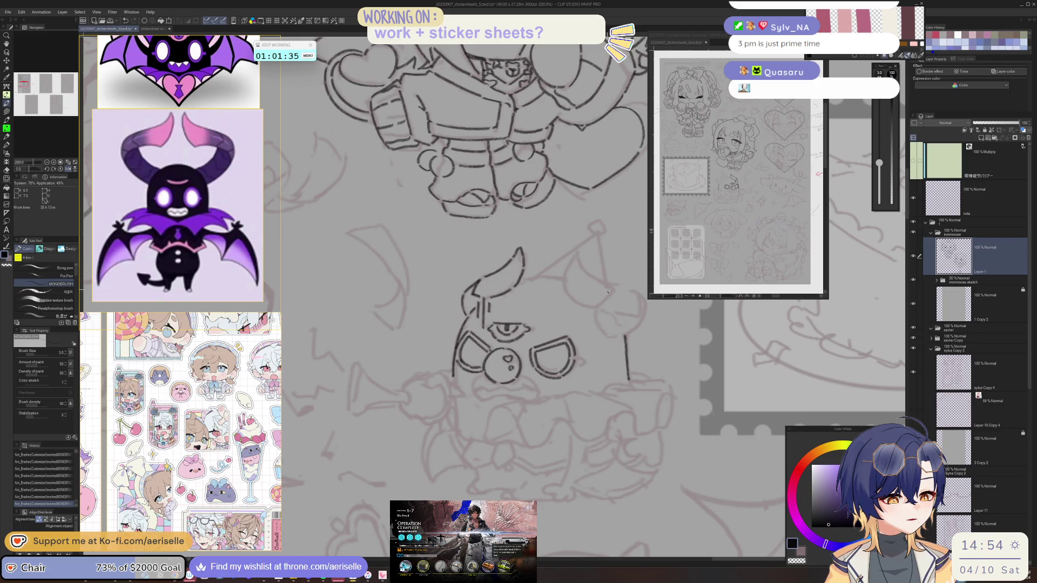
{"action": "key", "text": "minus"}
{"action": "key", "text": "minus"}
{"action": "key", "text": "minus"}
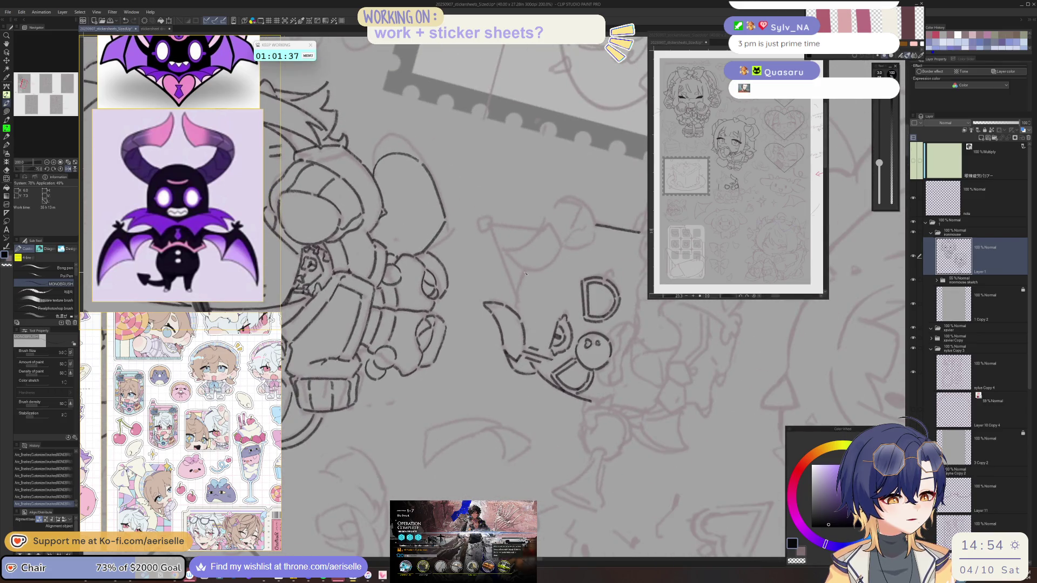
{"action": "key", "text": "asciicircum"}
{"action": "key", "text": "asciicircum"}
{"action": "key", "text": "asciicircum"}
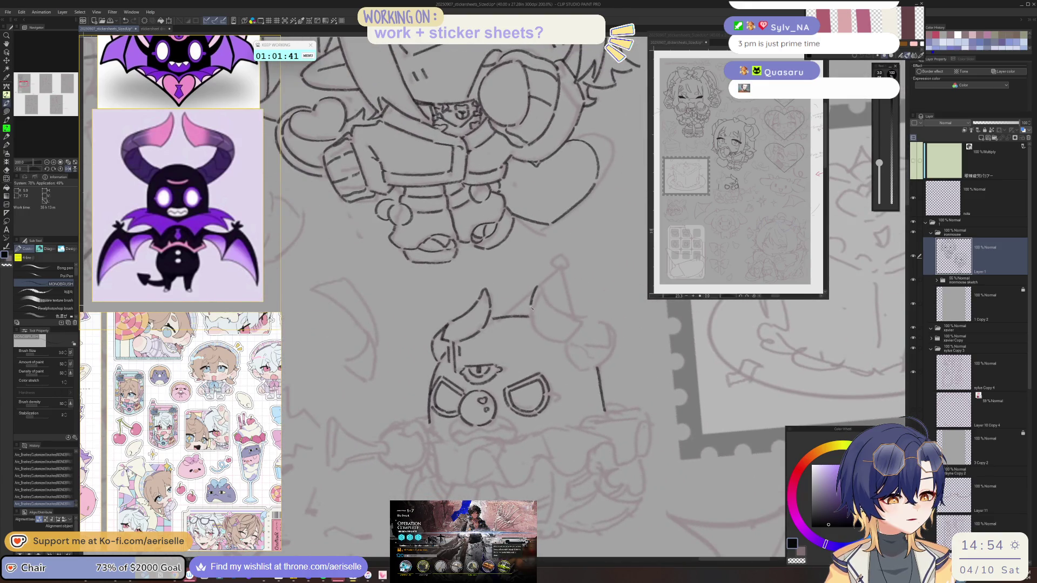
{"action": "key", "text": "asciicircum"}
{"action": "key", "text": "asciicircum"}
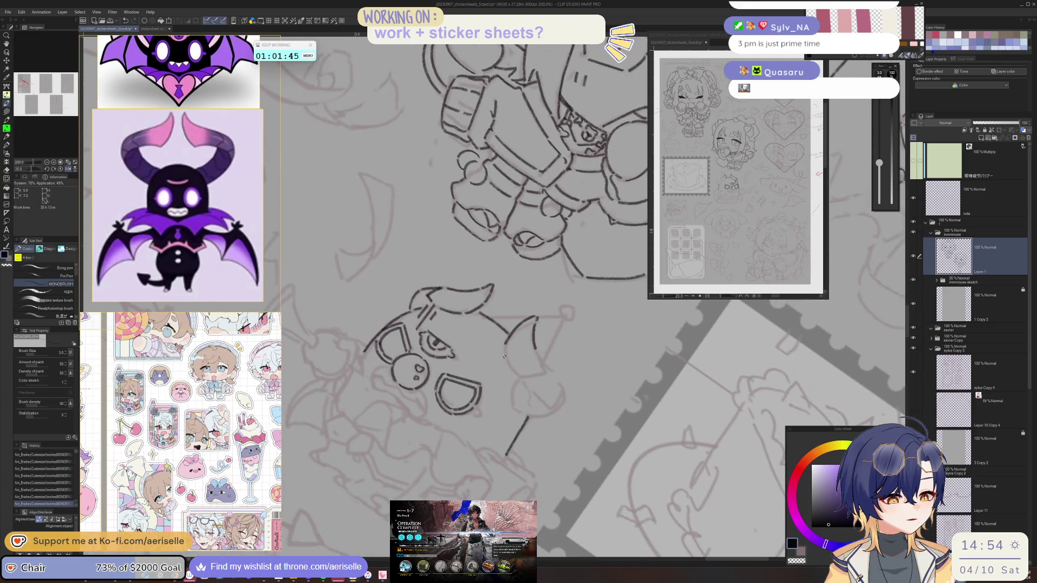
{"action": "key", "text": "asciicircum"}
{"action": "key", "text": "asciicircum"}
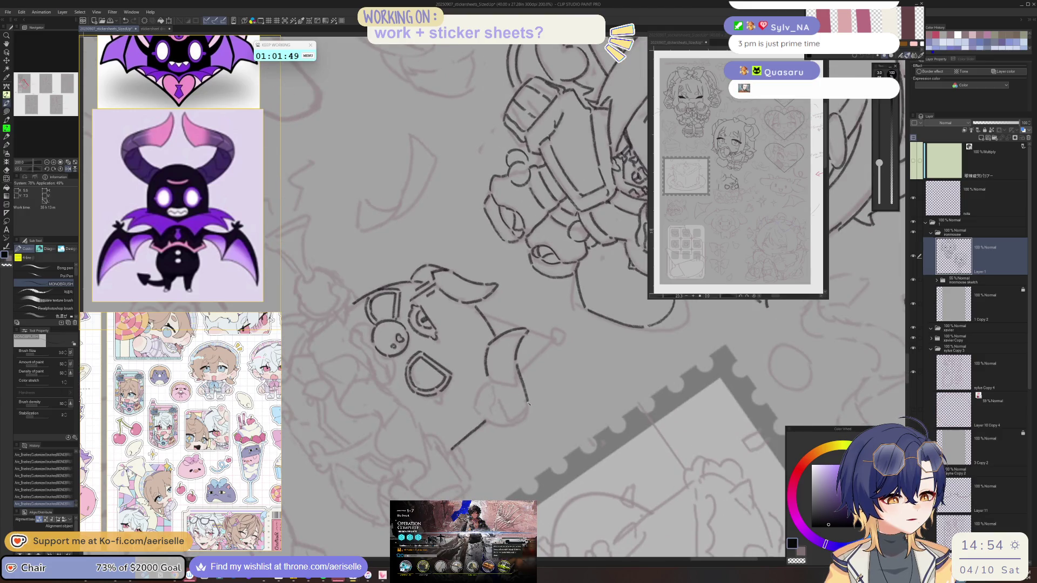
{"action": "key", "text": "asciicircum"}
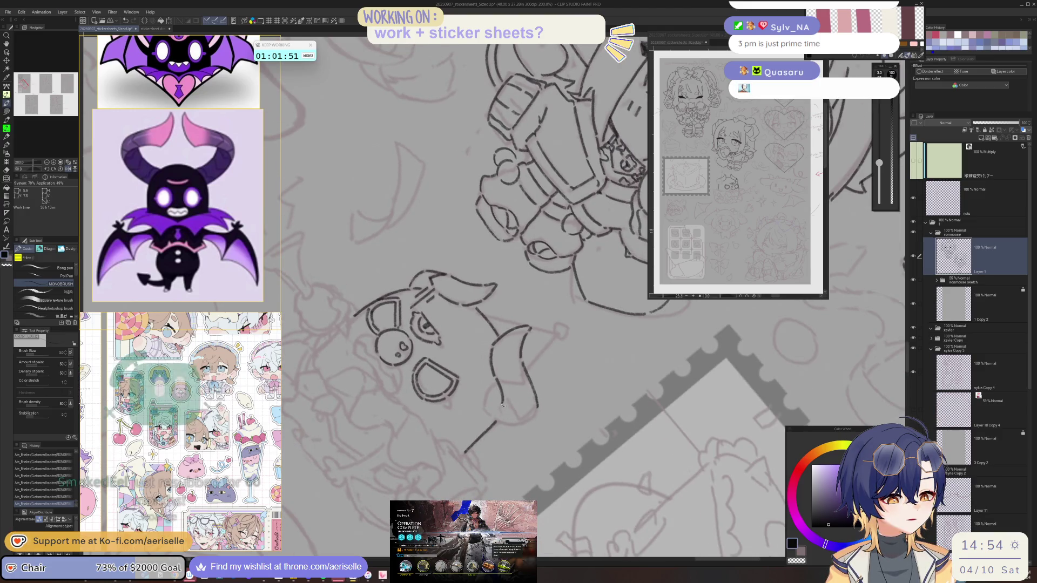
{"action": "key", "text": "minus"}
{"action": "key", "text": "minus"}
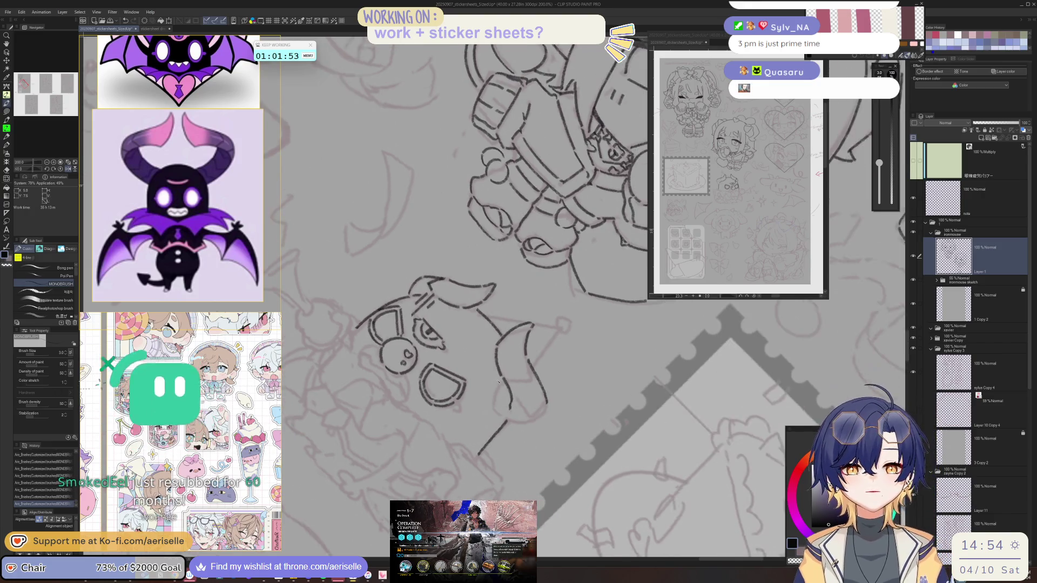
{"action": "key", "text": "ctrl+z"}
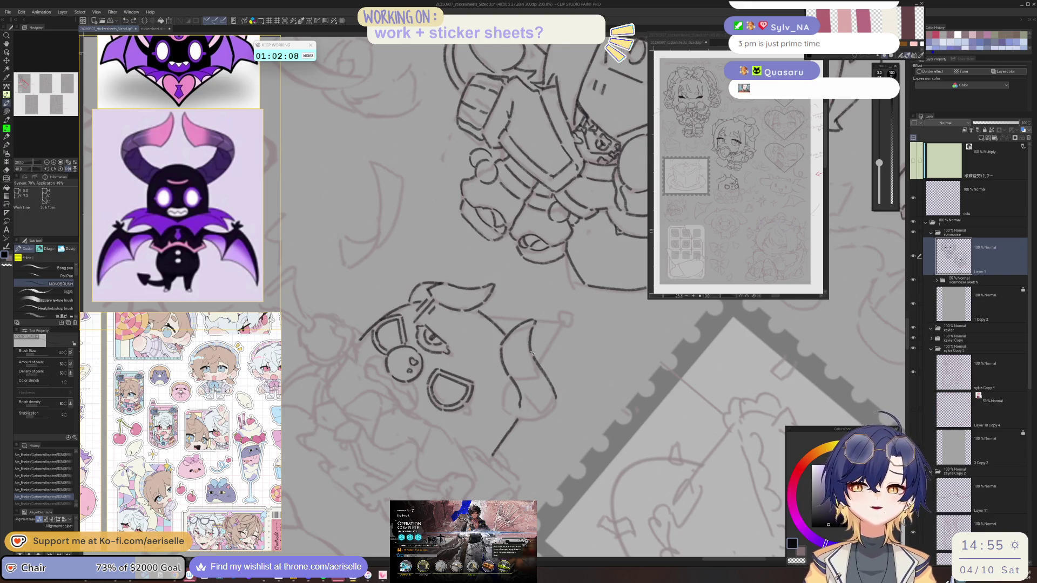
Add ink marks inside the left horn and above the snout using Navigator rotation, then reset rotation to 0.
{"action": "left_click_drag", "start_coordinate": [531, 352], "coordinate": [543, 377]}
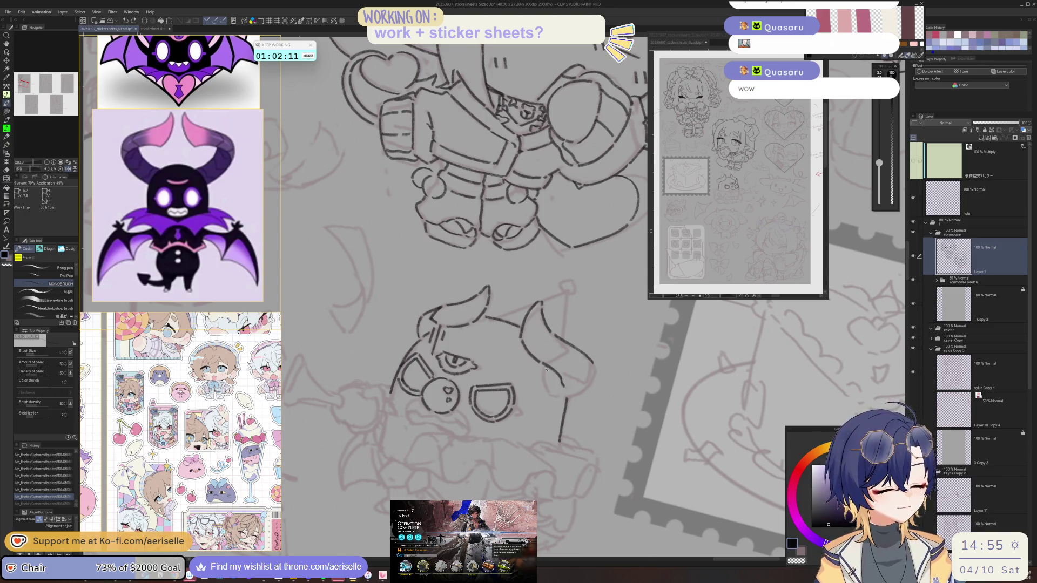
{"action": "mouse_move", "coordinate": [548, 395]}
{"action": "left_mouse_down"}
{"action": "mouse_move", "coordinate": [472, 409]}
{"action": "mouse_move", "coordinate": [408, 373]}
{"action": "left_mouse_up"}
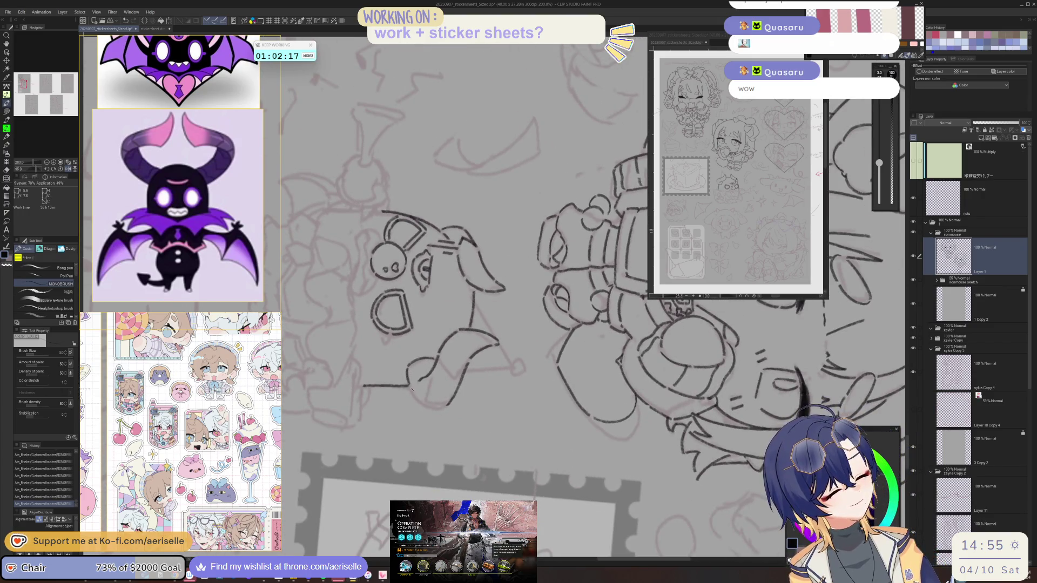
{"action": "left_click_drag", "start_coordinate": [412, 389], "coordinate": [384, 343]}
{"action": "mouse_move", "coordinate": [473, 412]}
{"action": "left_mouse_down"}
{"action": "mouse_move", "coordinate": [467, 367]}
{"action": "mouse_move", "coordinate": [526, 379]}
{"action": "mouse_move", "coordinate": [583, 335]}
{"action": "mouse_move", "coordinate": [545, 373]}
{"action": "mouse_move", "coordinate": [458, 399]}
{"action": "mouse_move", "coordinate": [535, 396]}
{"action": "left_mouse_up"}
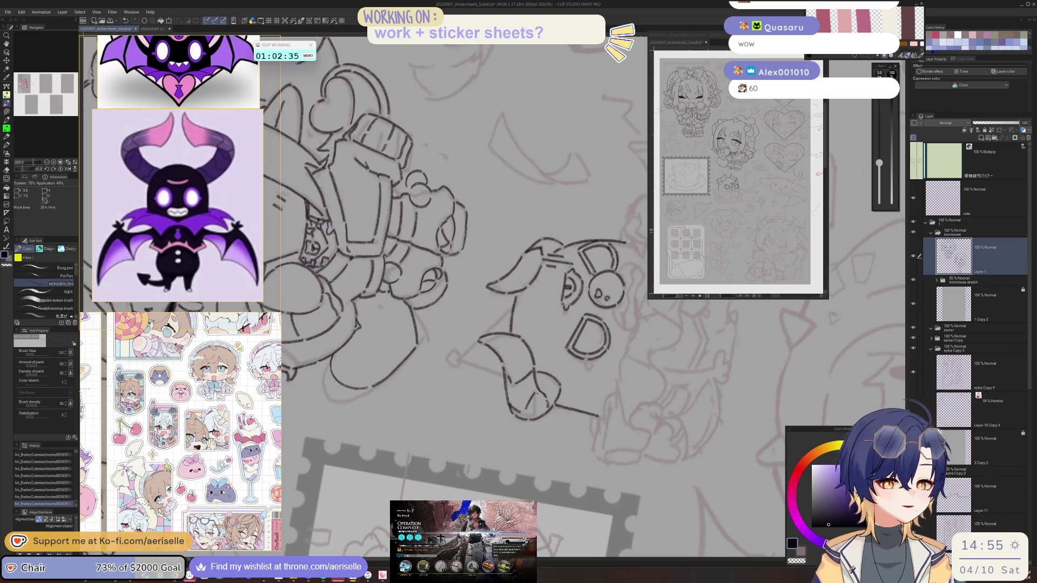
{"action": "key", "text": "ctrl+at"}
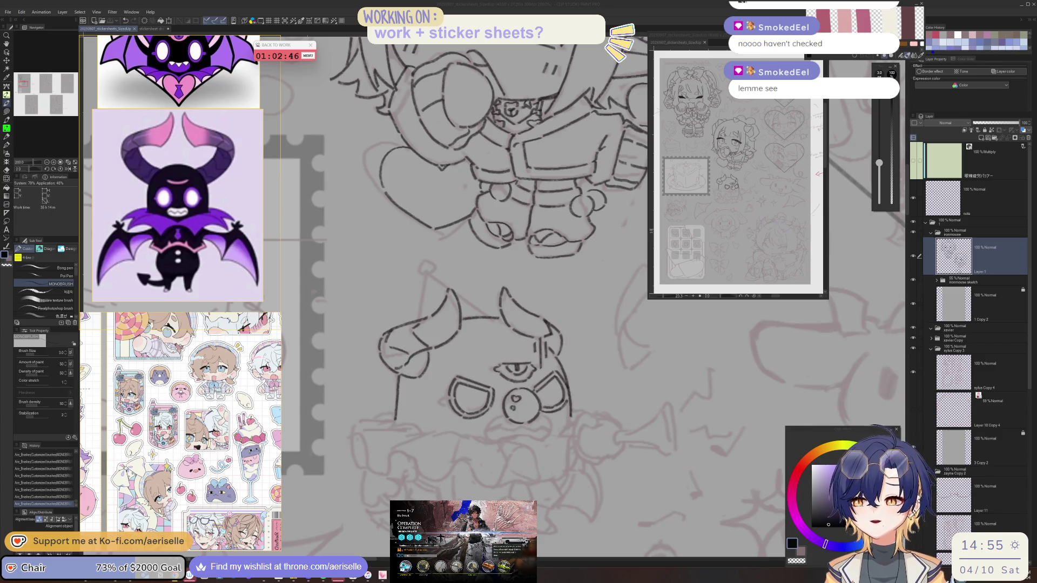
Dismiss the Arknights results, move its window up-left, start the 1-7 run, and return to the drawing.
{"action": "key", "text": "alt+Tab"}
{"action": "left_click", "coordinate": [649, 210]}
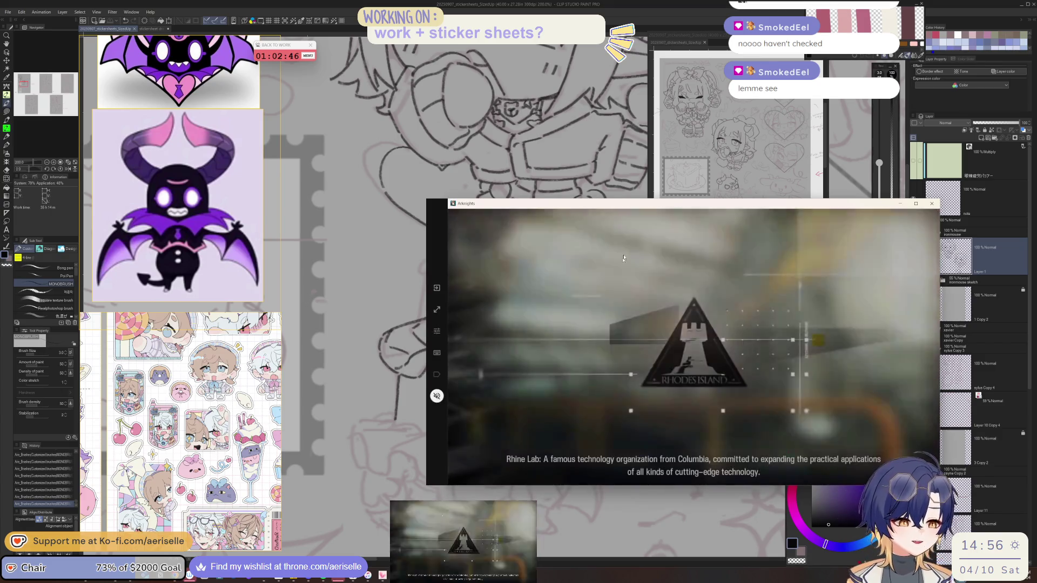
{"action": "left_click_drag", "start_coordinate": [653, 205], "coordinate": [530, 129]}
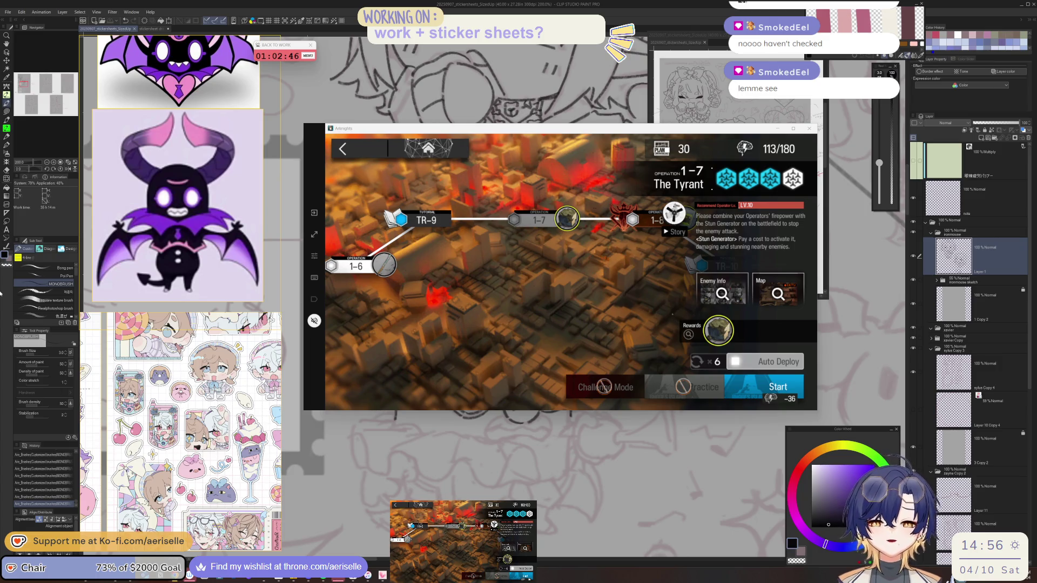
{"action": "left_click", "coordinate": [754, 398]}
{"action": "left_click", "coordinate": [745, 276]}
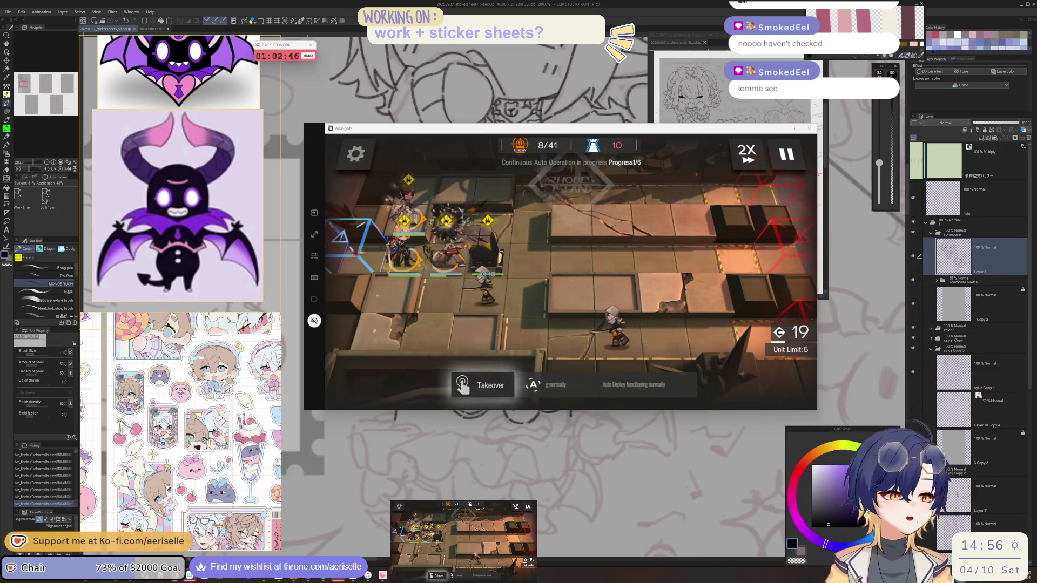
{"action": "key", "text": "alt+Tab"}
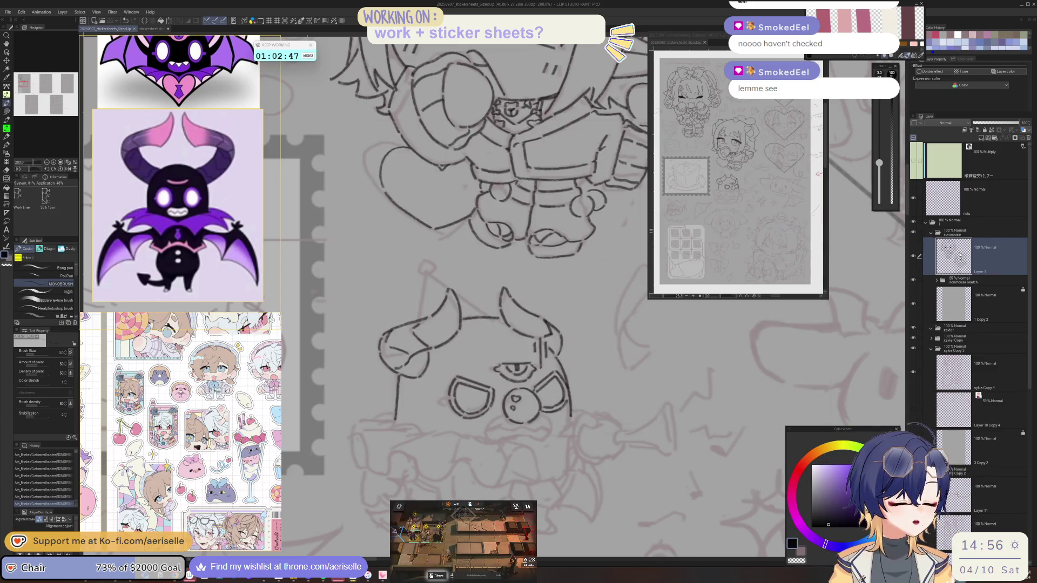
Mirror the canvas to check the lineart, then flip it back and reset rotation to upright.
{"action": "key", "text": "h"}
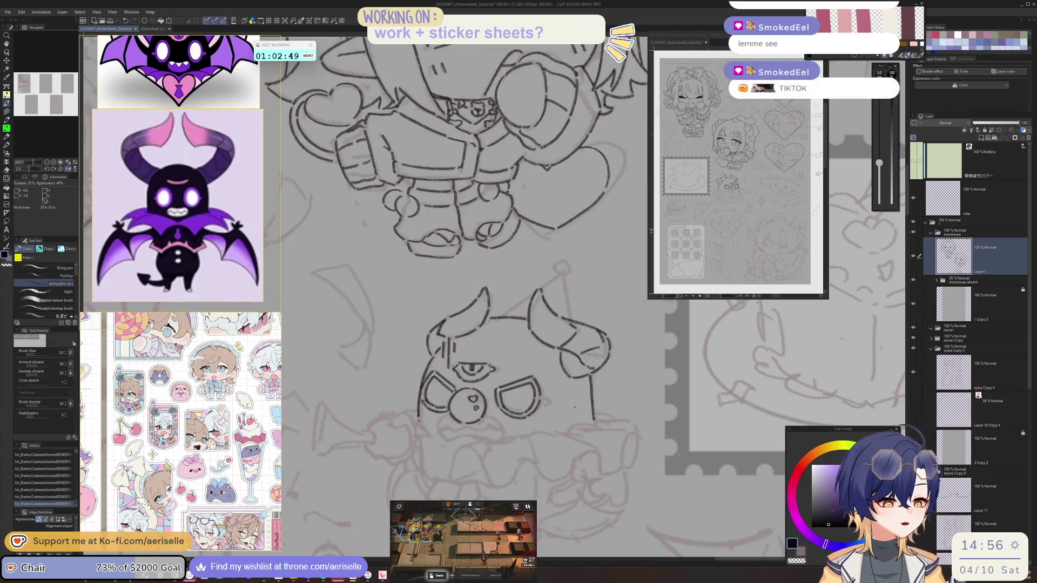
{"action": "left_click_drag", "start_coordinate": [453, 416], "coordinate": [516, 407]}
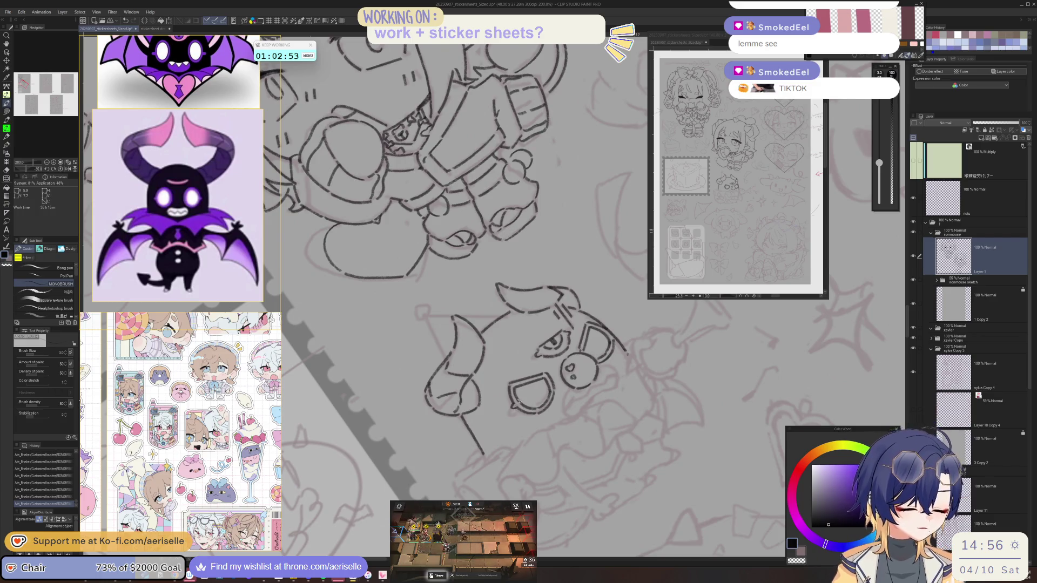
{"action": "key", "text": "h"}
{"action": "key", "text": "ctrl+@"}
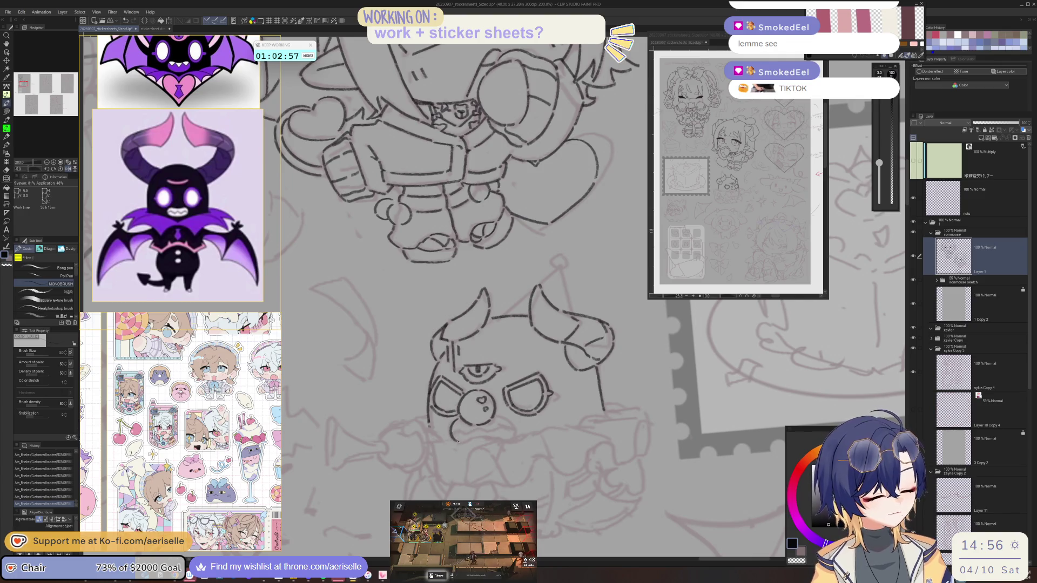
Ink the creature's hat cone and begin the pom-pom outline, tilting the canvas between strokes.
{"action": "key", "text": "minus"}
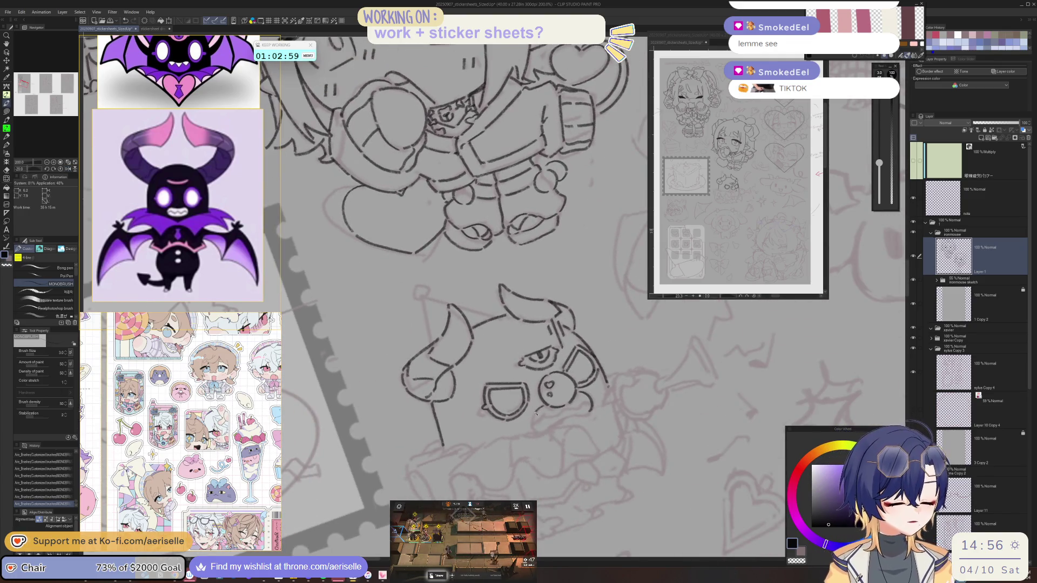
{"action": "key", "text": "minus"}
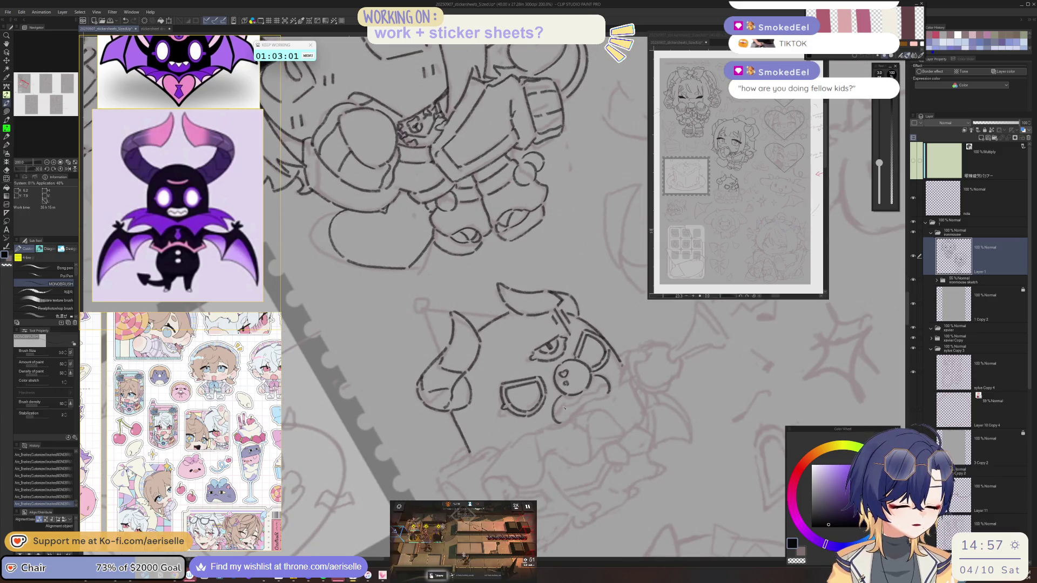
{"action": "key", "text": "asciicircum"}
{"action": "key", "text": "asciicircum"}
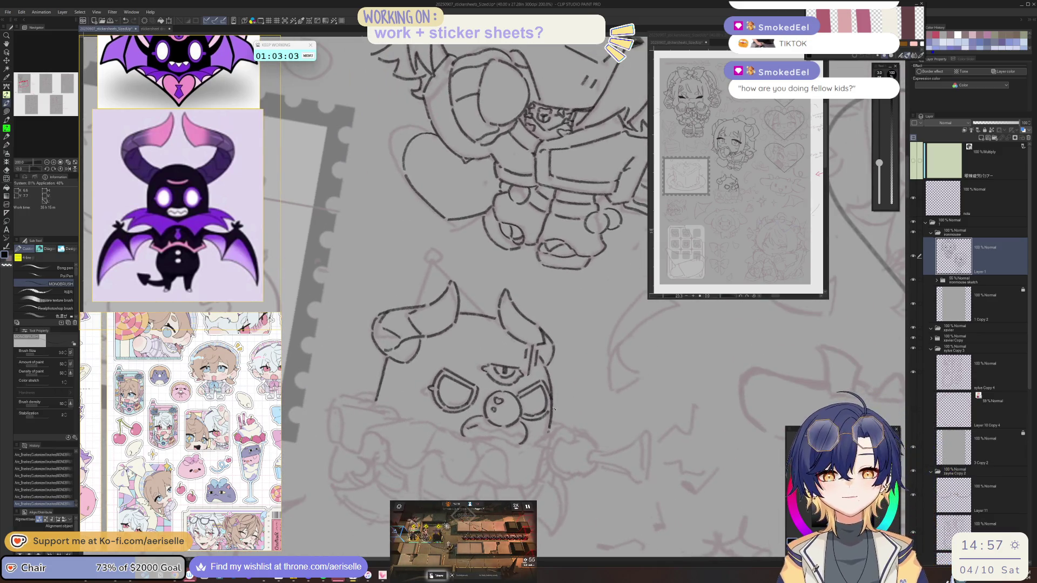
{"action": "key", "text": "asciicircum"}
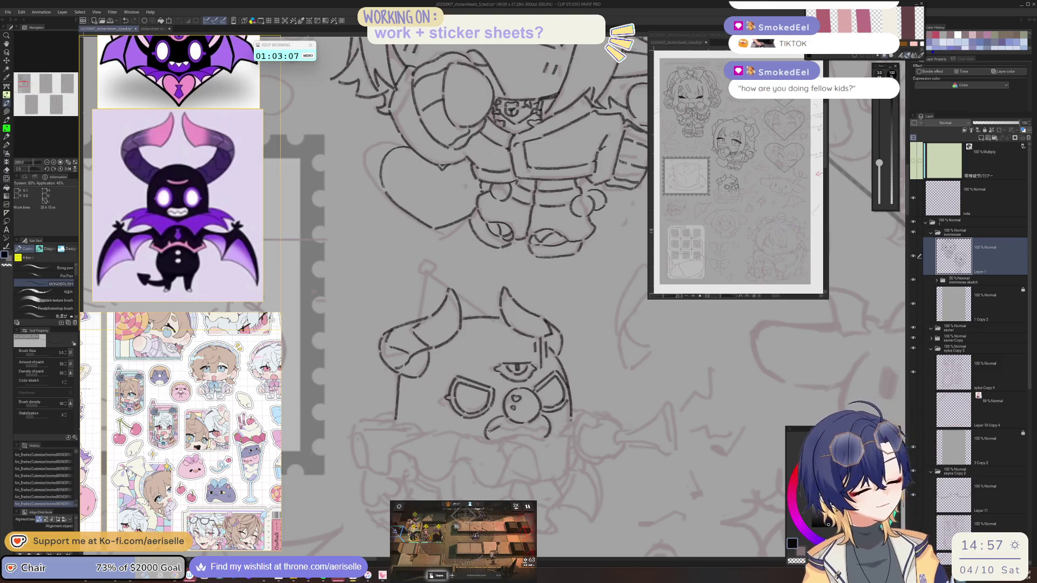
{"action": "key", "text": "minus"}
{"action": "key", "text": "minus"}
{"action": "key", "text": "minus"}
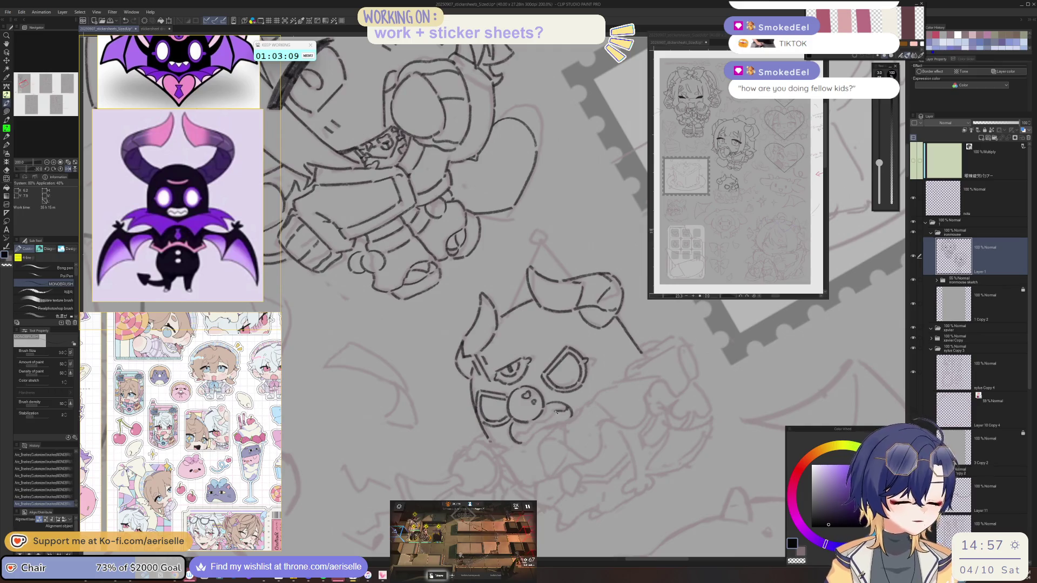
{"action": "key", "text": "asciicircum"}
{"action": "key", "text": "asciicircum"}
{"action": "key", "text": "asciicircum"}
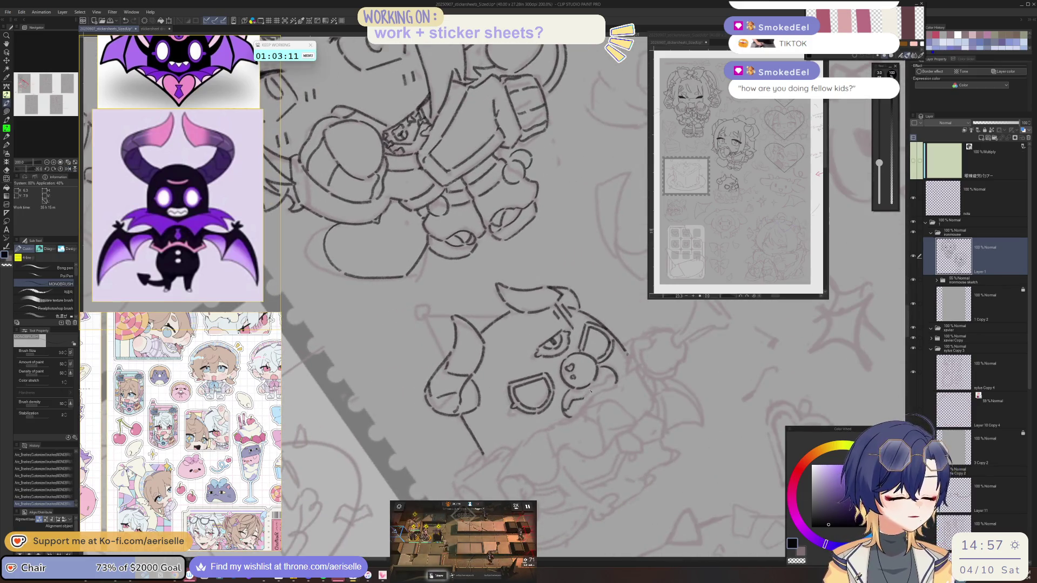
{"action": "key", "text": "minus"}
{"action": "key", "text": "minus"}
{"action": "key", "text": "minus"}
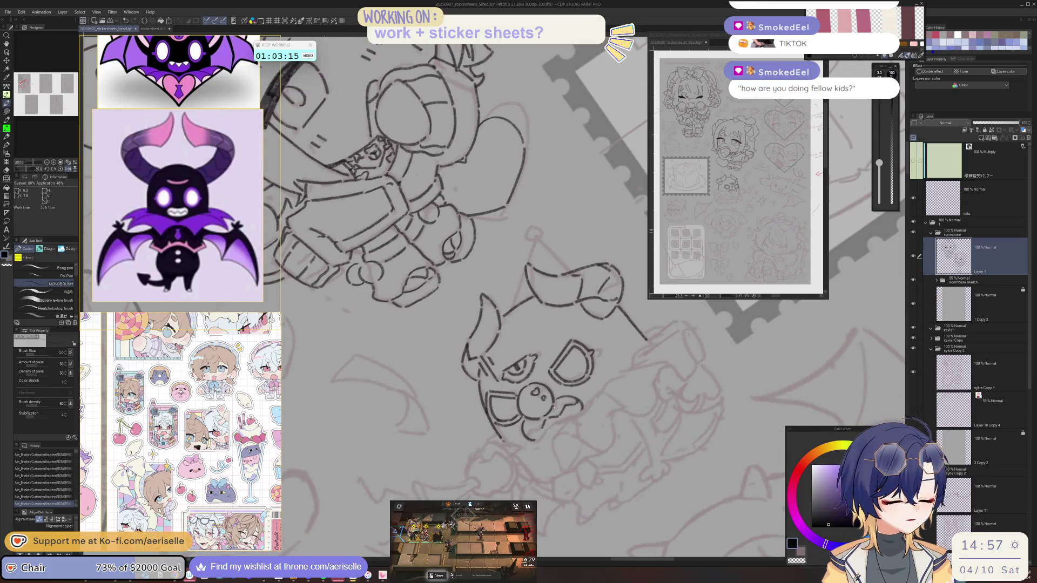
{"action": "key", "text": "asciicircum"}
{"action": "key", "text": "asciicircum"}
{"action": "key", "text": "asciicircum"}
{"action": "key", "text": "minus"}
{"action": "key", "text": "minus"}
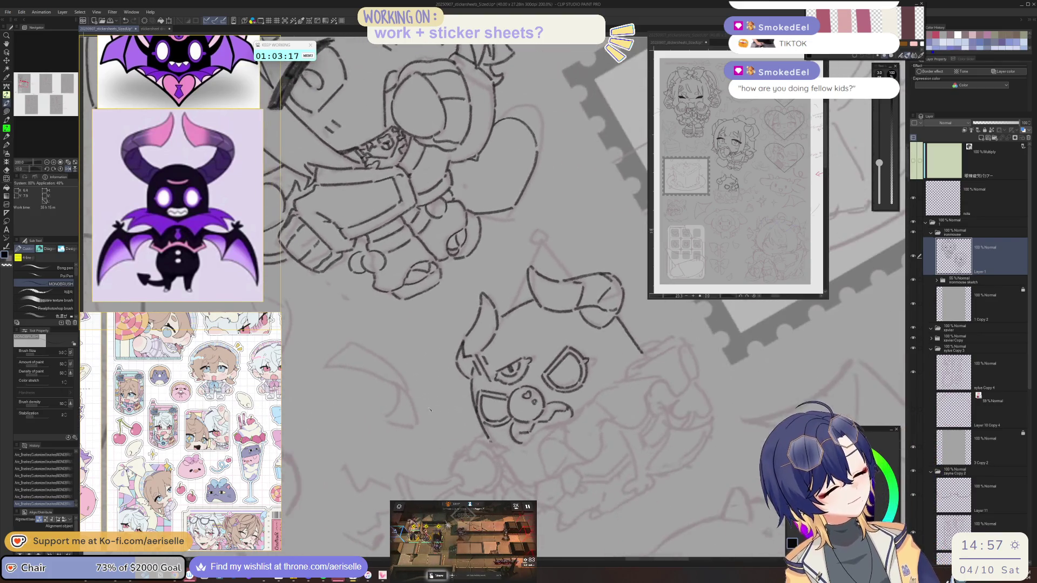
{"action": "key", "text": "asciicircum"}
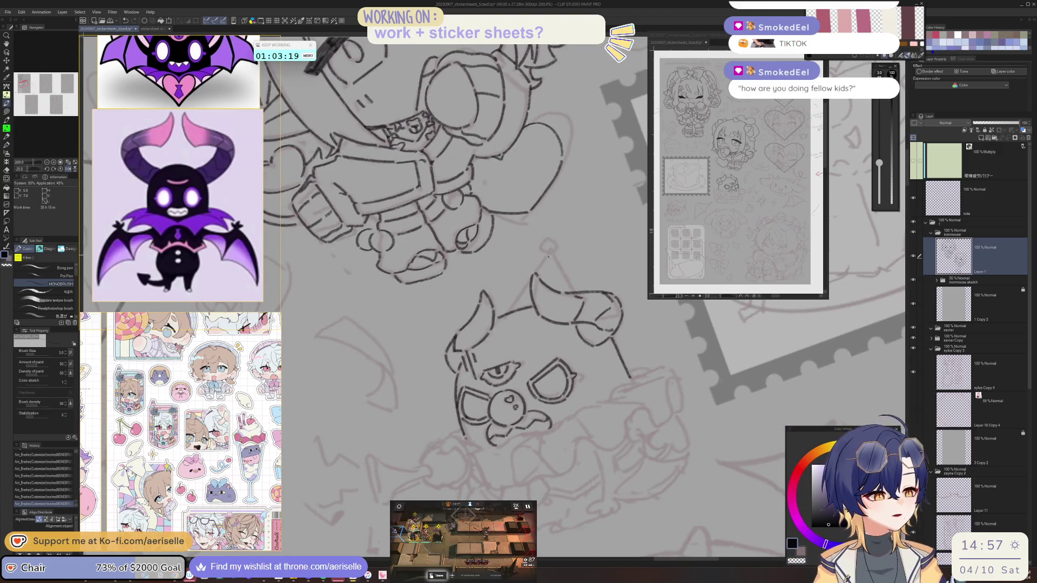
{"action": "key", "text": "minus"}
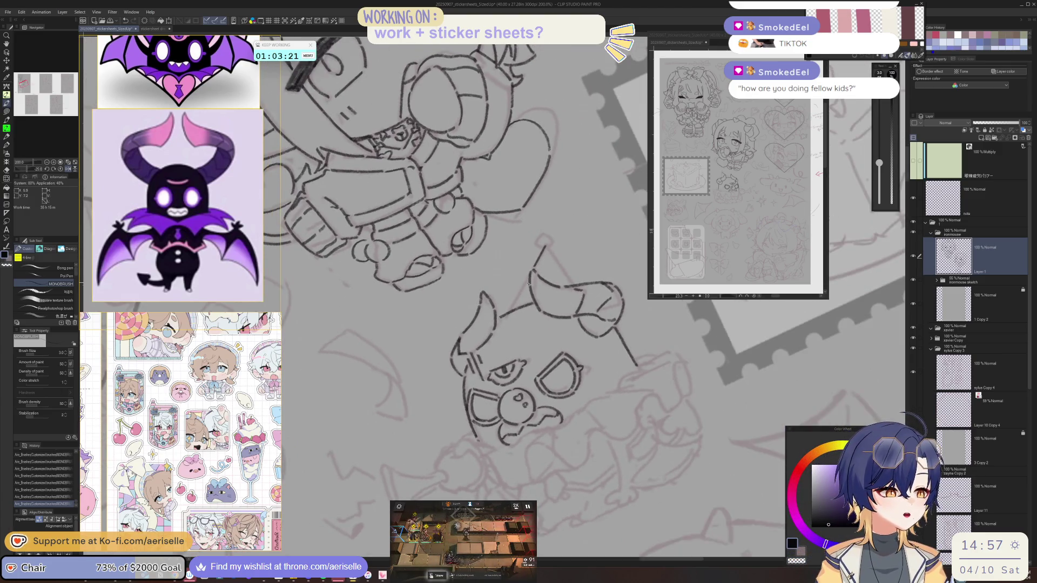
{"action": "key", "text": "asciicircum"}
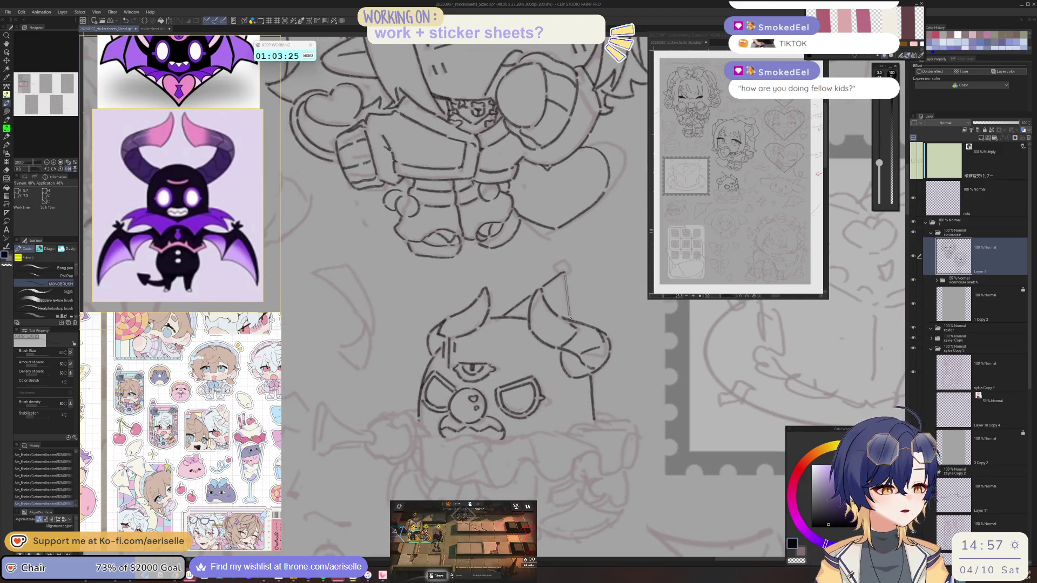
{"action": "scroll", "coordinate": [565, 292], "scroll_direction": "up", "scroll_amount": 4}
Ink the party hat's pompom in two halves and bring the creature back into view.
{"action": "mouse_move", "coordinate": [563, 250]}
{"action": "left_mouse_down"}
{"action": "mouse_move", "coordinate": [518, 291]}
{"action": "mouse_move", "coordinate": [525, 309]}
{"action": "left_mouse_up"}
{"action": "mouse_move", "coordinate": [566, 250]}
{"action": "left_mouse_down"}
{"action": "mouse_move", "coordinate": [602, 272]}
{"action": "mouse_move", "coordinate": [615, 305]}
{"action": "mouse_move", "coordinate": [602, 326]}
{"action": "left_mouse_up"}
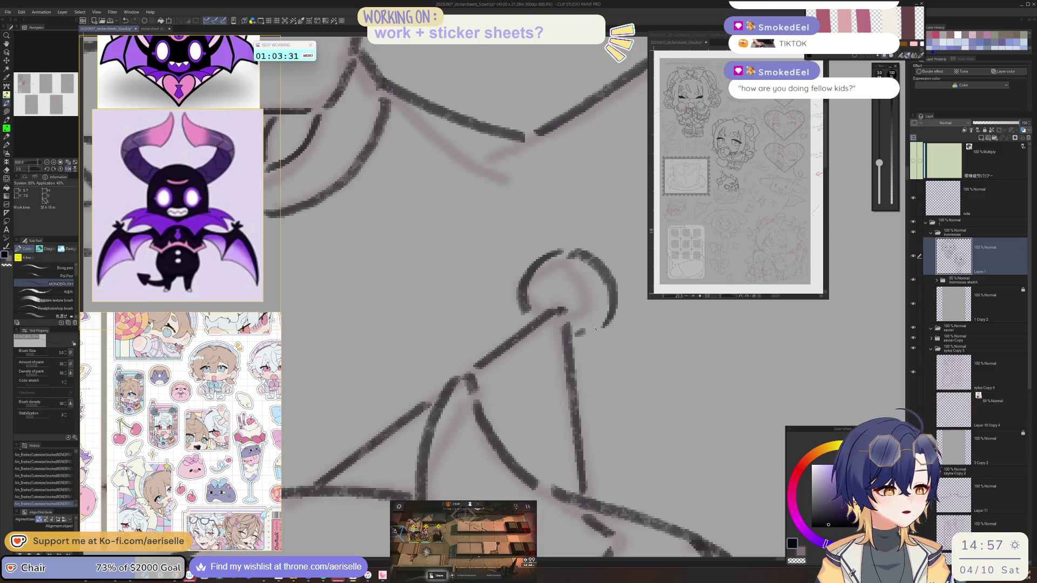
{"action": "scroll", "coordinate": [581, 332], "scroll_direction": "down", "scroll_amount": 4}
{"action": "left_click_drag", "start_coordinate": [625, 438], "coordinate": [623, 424]}
{"action": "scroll", "coordinate": [624, 424], "scroll_direction": "up", "scroll_amount": 1}
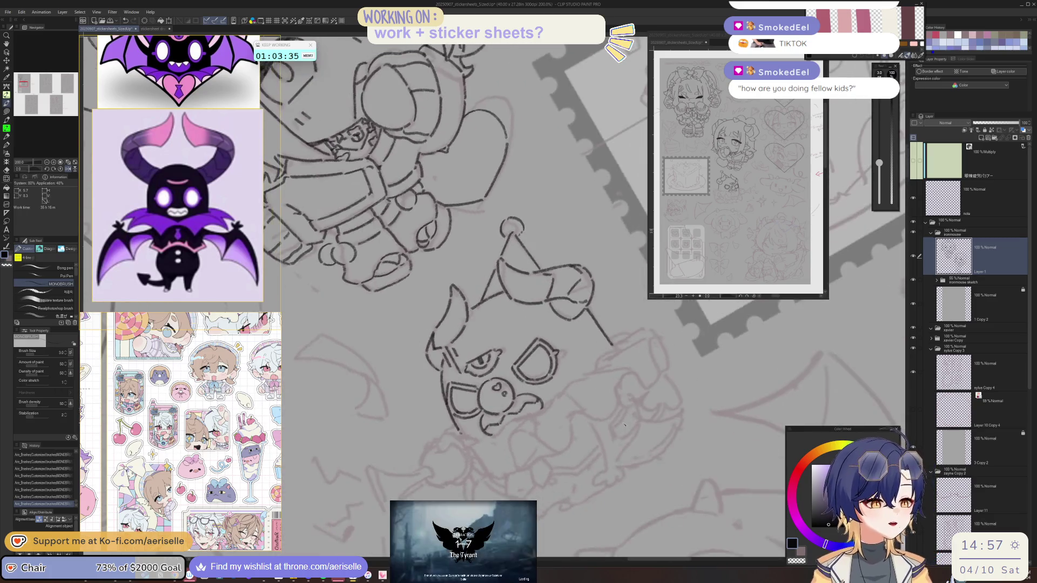
{"action": "scroll", "coordinate": [469, 308], "scroll_direction": "up", "scroll_amount": 1}
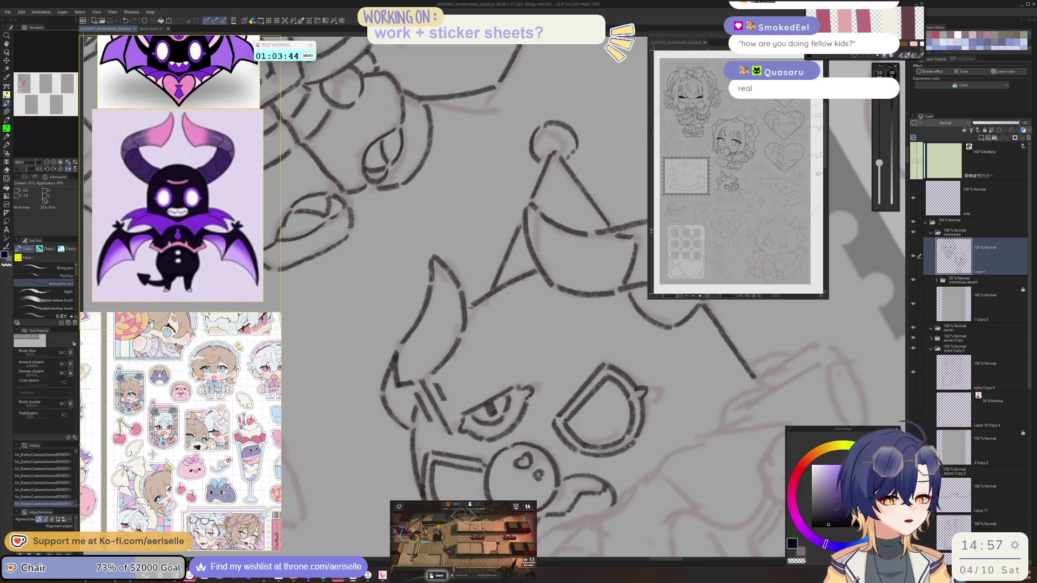
{"action": "scroll", "coordinate": [672, 482], "scroll_direction": "down", "scroll_amount": 3}
{"action": "left_click_drag", "start_coordinate": [559, 451], "coordinate": [423, 402]}
{"action": "scroll", "coordinate": [422, 402], "scroll_direction": "up", "scroll_amount": 1}
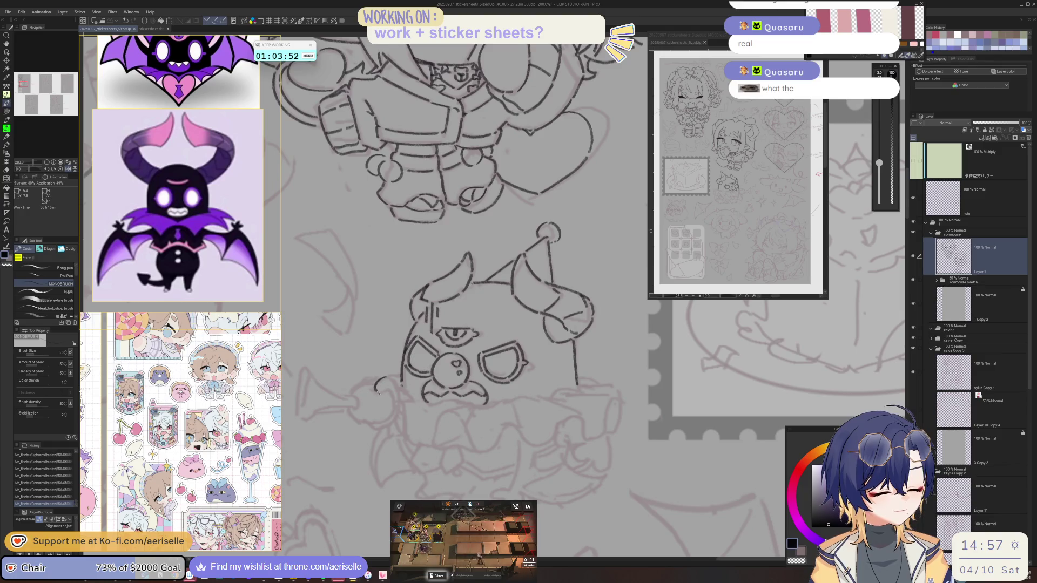
Mirror-check the drawing, then extend the paw curl line downward.
{"action": "key", "text": "h"}
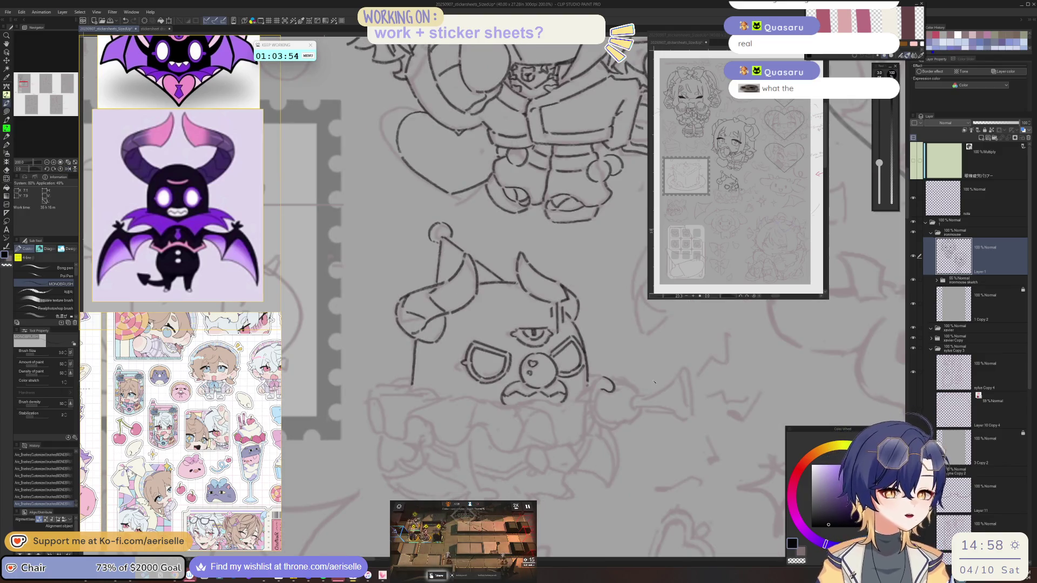
{"action": "left_click_drag", "start_coordinate": [598, 379], "coordinate": [551, 357]}
{"action": "scroll", "coordinate": [551, 357], "scroll_direction": "up", "scroll_amount": 2}
{"action": "key", "text": "h"}
{"action": "key", "text": "minus"}
{"action": "mouse_move", "coordinate": [452, 389]}
{"action": "left_mouse_down"}
{"action": "mouse_move", "coordinate": [468, 399]}
{"action": "mouse_move", "coordinate": [456, 451]}
{"action": "mouse_move", "coordinate": [437, 454]}
{"action": "left_mouse_up"}
{"action": "key", "text": "h"}
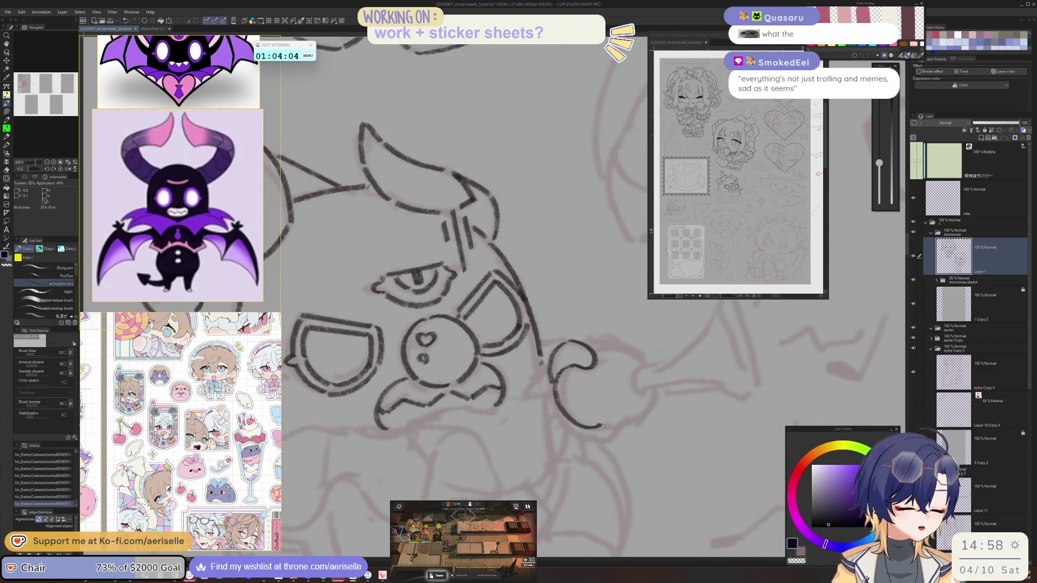
{"action": "key", "text": "asciicircum"}
Ink the paw's lower curve and outer curl, erase a stray bit, and add a touch-up stroke.
{"action": "left_click_drag", "start_coordinate": [538, 433], "coordinate": [582, 456]}
{"action": "key", "text": "minus"}
{"action": "key", "text": "minus"}
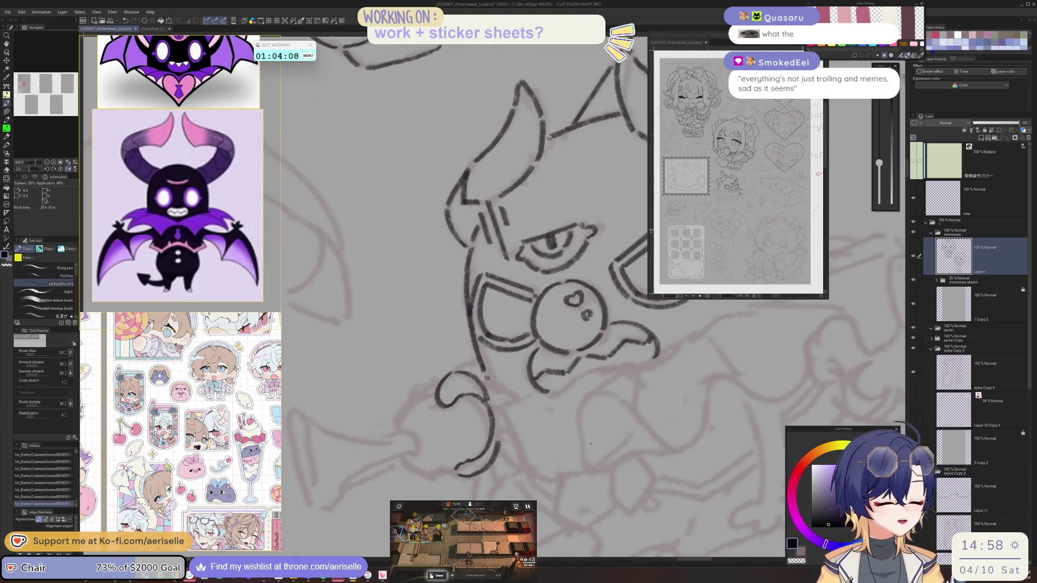
{"action": "left_click_drag", "start_coordinate": [434, 384], "coordinate": [399, 419]}
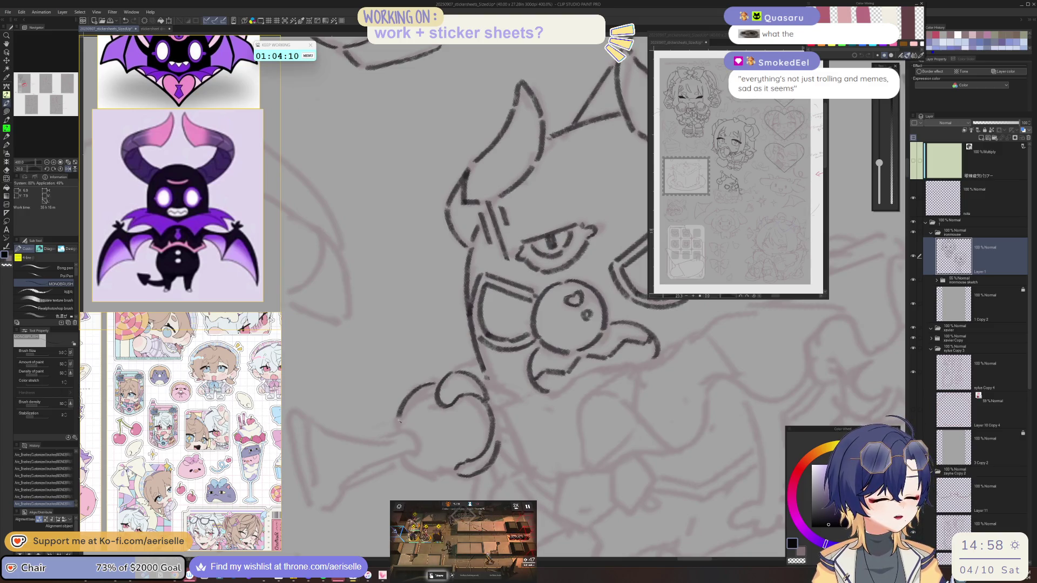
{"action": "key", "text": "minus"}
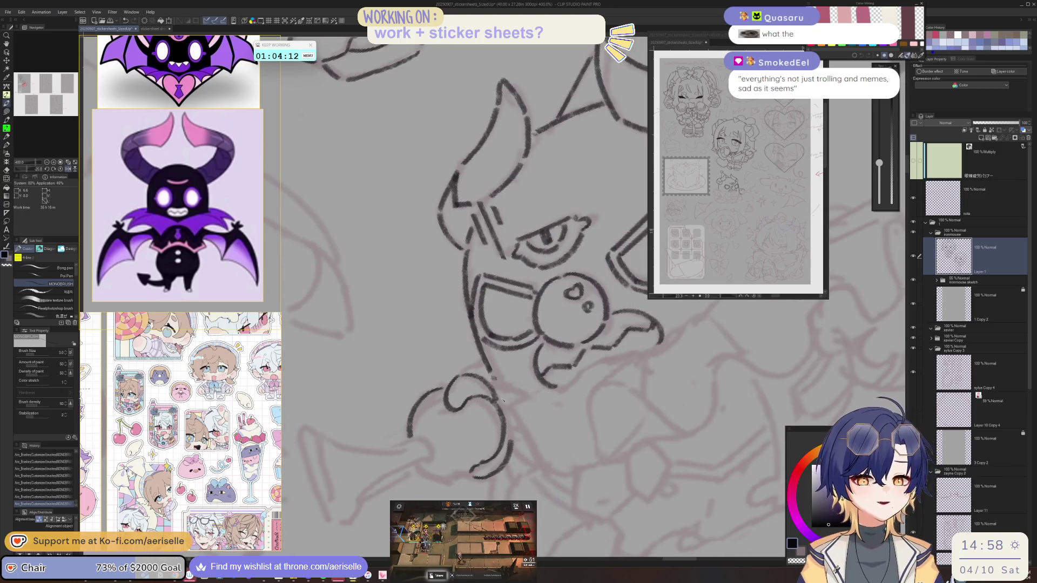
{"action": "key", "text": "e"}
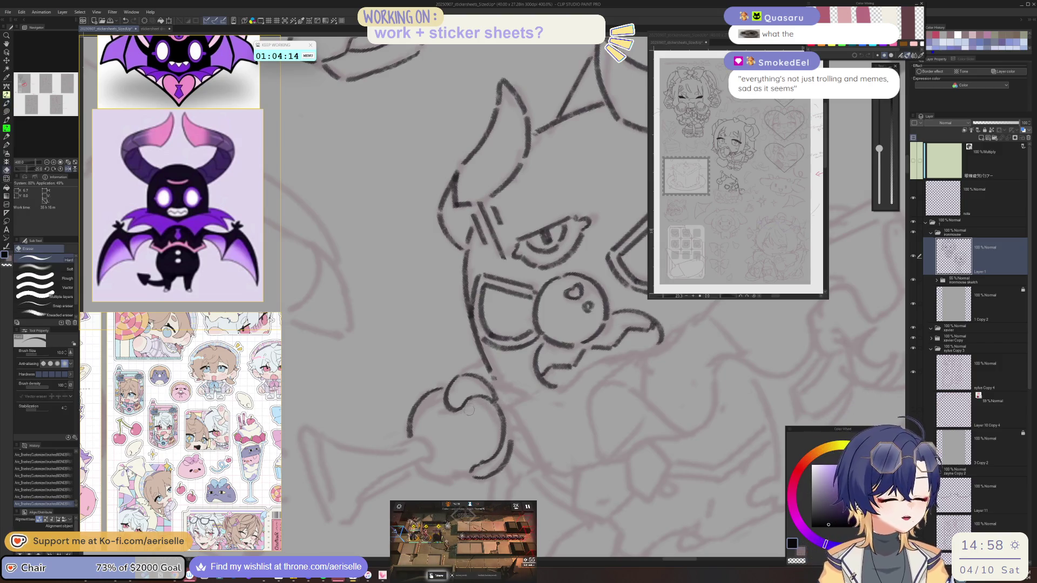
{"action": "key", "text": "p"}
{"action": "left_click_drag", "start_coordinate": [471, 403], "coordinate": [449, 421]}
{"action": "key", "text": "h"}
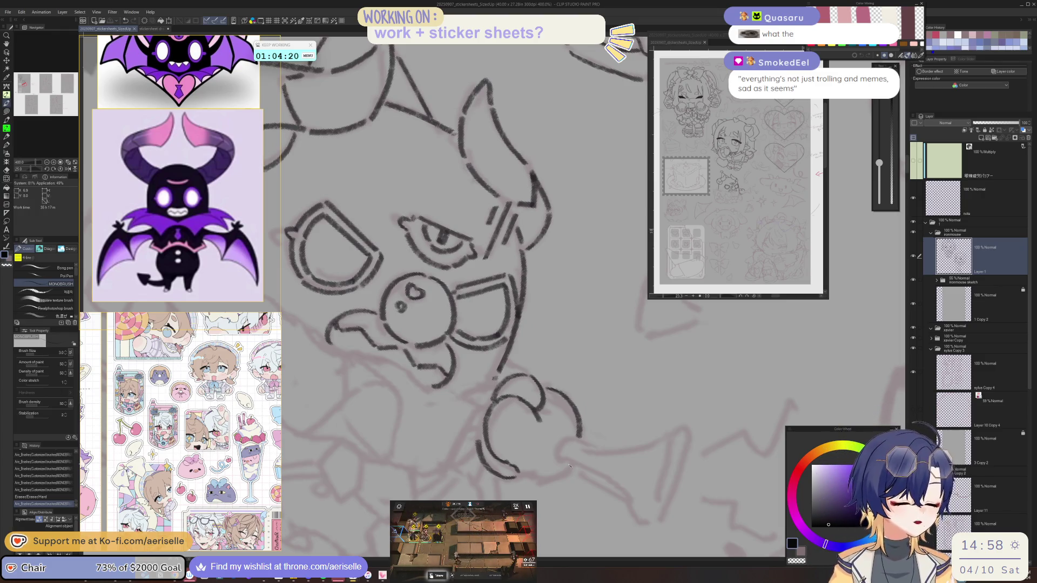
{"action": "left_click_drag", "start_coordinate": [572, 463], "coordinate": [331, 395]}
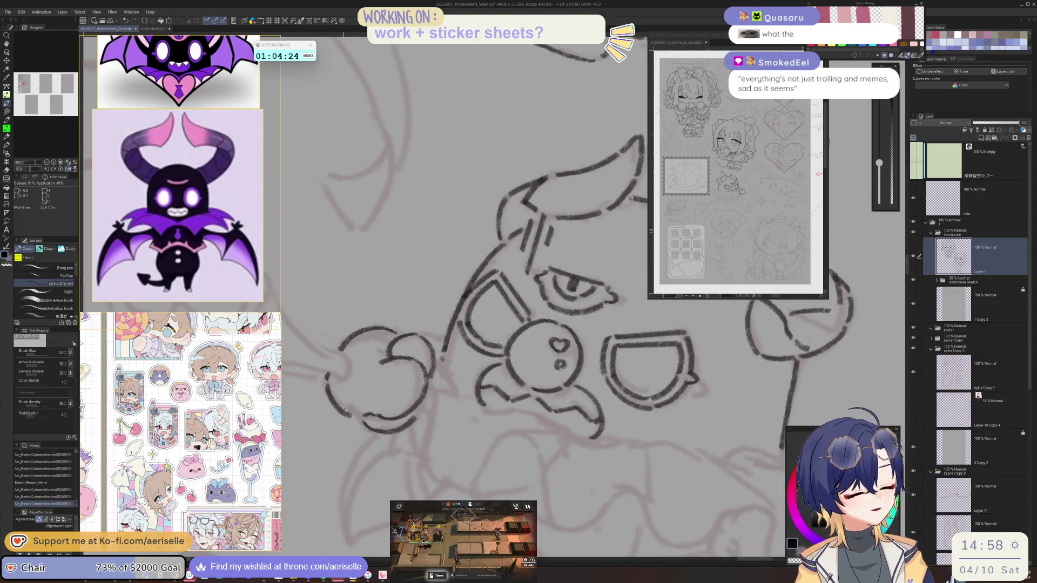
{"action": "key", "text": "h"}
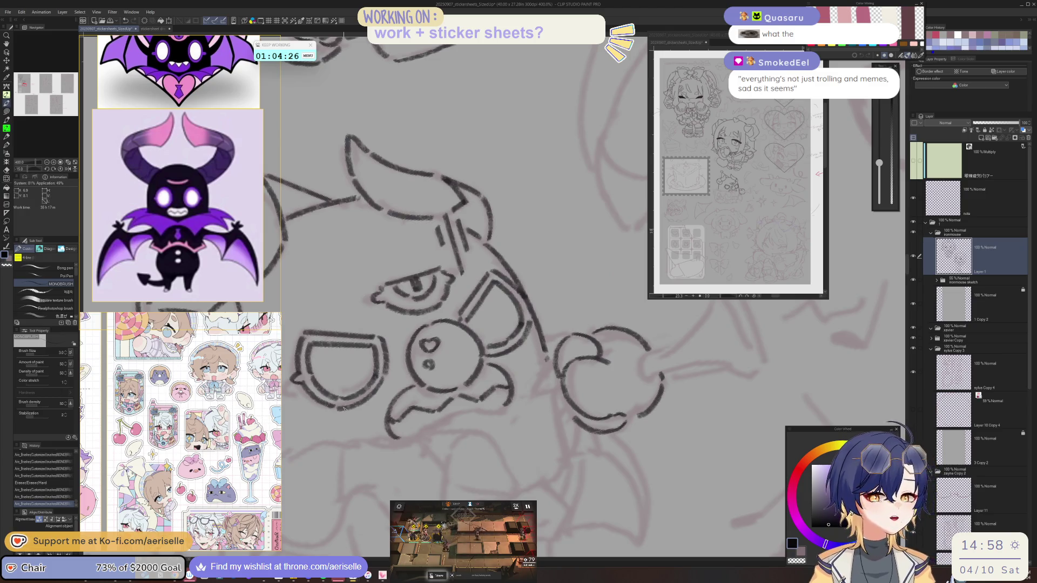
Close the gap in the paw outline, undoing an unwanted line extension.
{"action": "mouse_move", "coordinate": [643, 358]}
{"action": "left_mouse_down"}
{"action": "mouse_move", "coordinate": [643, 373]}
{"action": "mouse_move", "coordinate": [584, 444]}
{"action": "mouse_move", "coordinate": [491, 409]}
{"action": "mouse_move", "coordinate": [491, 425]}
{"action": "left_mouse_up"}
{"action": "left_click_drag", "start_coordinate": [512, 465], "coordinate": [435, 365]}
{"action": "mouse_move", "coordinate": [450, 405]}
{"action": "left_mouse_down"}
{"action": "mouse_move", "coordinate": [488, 441]}
{"action": "mouse_move", "coordinate": [642, 335]}
{"action": "left_mouse_up"}
{"action": "mouse_move", "coordinate": [649, 382]}
{"action": "left_mouse_down"}
{"action": "mouse_move", "coordinate": [649, 422]}
{"action": "mouse_move", "coordinate": [342, 347]}
{"action": "mouse_move", "coordinate": [354, 440]}
{"action": "left_mouse_up"}
{"action": "key", "text": "ctrl+z"}
Ink the side of the party horn, erase excess on the lower curve, and redraw it.
{"action": "left_click_drag", "start_coordinate": [357, 350], "coordinate": [368, 435]}
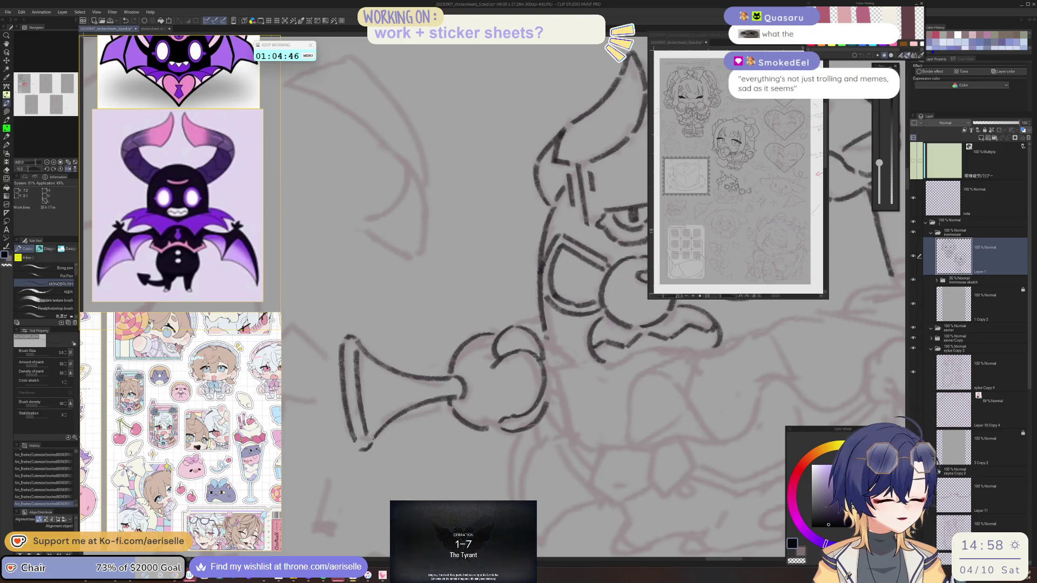
{"action": "scroll", "coordinate": [371, 439], "scroll_direction": "down", "scroll_amount": 2}
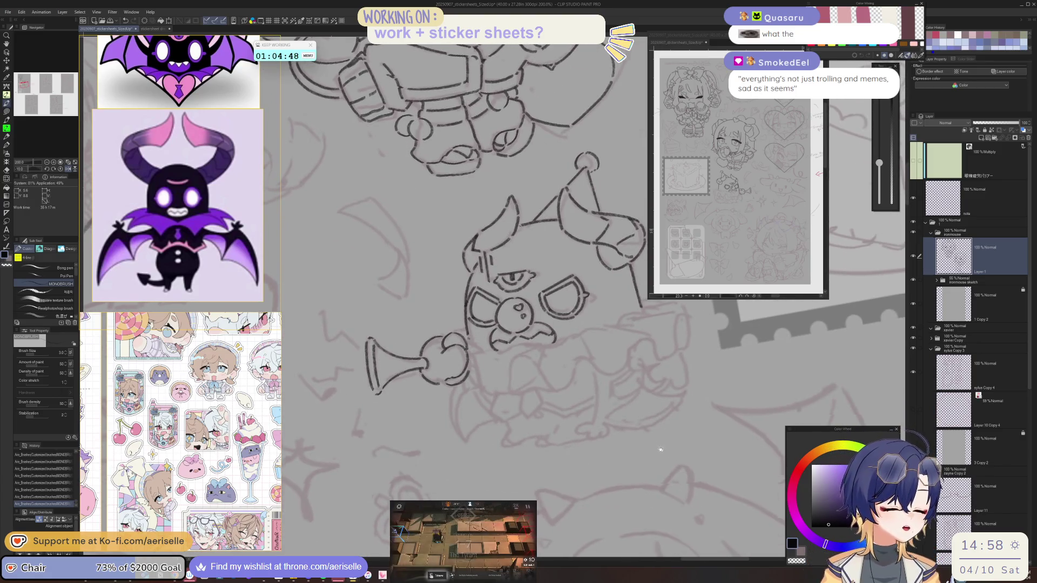
{"action": "key", "text": "ctrl+@"}
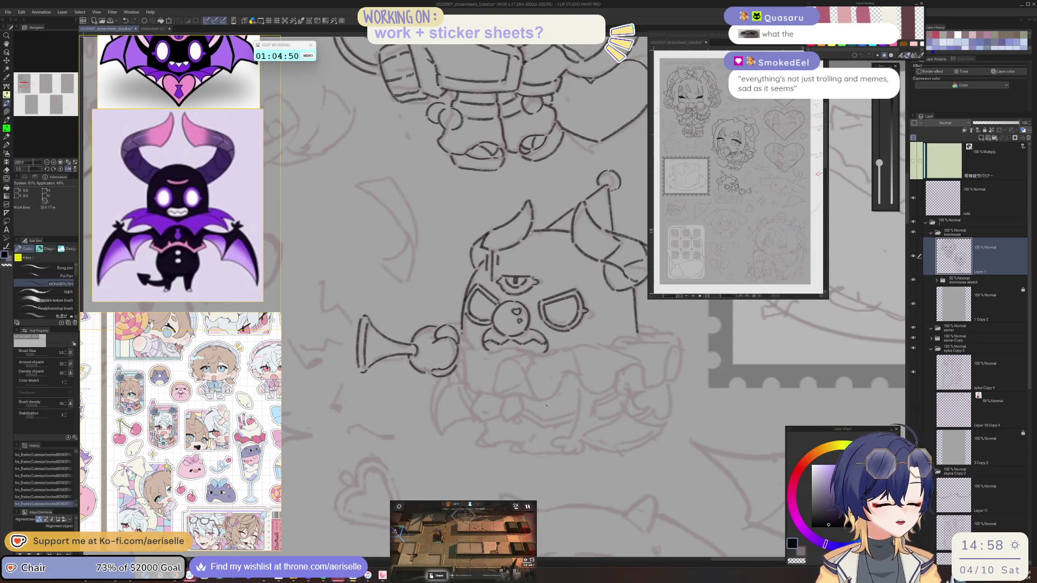
{"action": "scroll", "coordinate": [439, 350], "scroll_direction": "up", "scroll_amount": 4}
{"action": "key", "text": "e"}
{"action": "mouse_move", "coordinate": [430, 336]}
{"action": "left_mouse_down"}
{"action": "mouse_move", "coordinate": [447, 388]}
{"action": "mouse_move", "coordinate": [424, 432]}
{"action": "left_mouse_up"}
{"action": "key", "text": "p"}
{"action": "mouse_move", "coordinate": [455, 345]}
{"action": "left_mouse_down"}
{"action": "mouse_move", "coordinate": [464, 373]}
{"action": "mouse_move", "coordinate": [454, 420]}
{"action": "mouse_move", "coordinate": [415, 439]}
{"action": "mouse_move", "coordinate": [411, 409]}
{"action": "left_mouse_up"}
Ink the body's left side and the wavy scalloped lower edge.
{"action": "scroll", "coordinate": [417, 439], "scroll_direction": "down", "scroll_amount": 3}
{"action": "scroll", "coordinate": [416, 427], "scroll_direction": "up", "scroll_amount": 1}
{"action": "scroll", "coordinate": [413, 409], "scroll_direction": "up", "scroll_amount": 2}
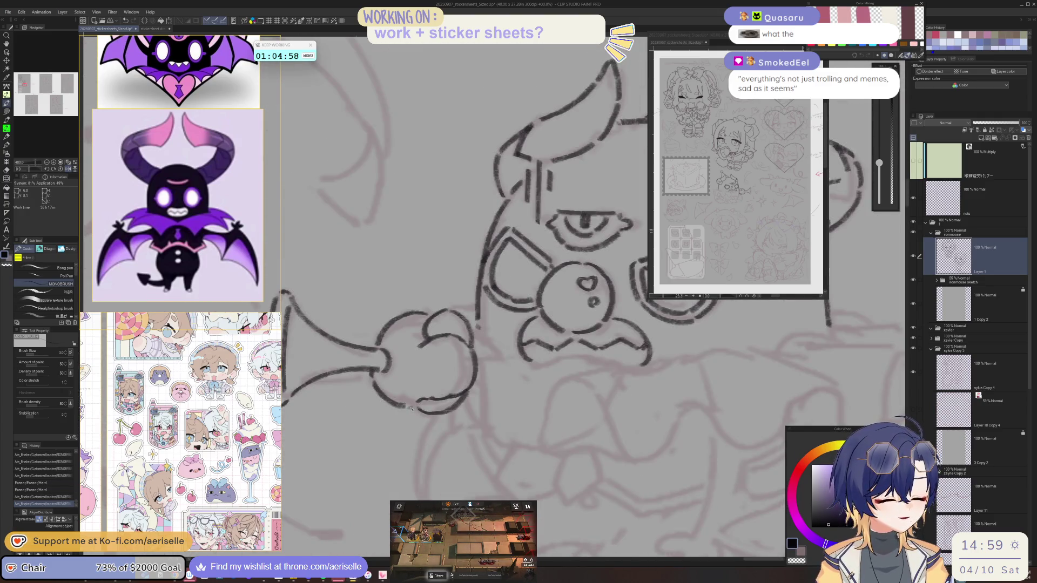
{"action": "mouse_move", "coordinate": [630, 460]}
{"action": "left_mouse_down"}
{"action": "mouse_move", "coordinate": [542, 417]}
{"action": "mouse_move", "coordinate": [544, 490]}
{"action": "left_mouse_up"}
{"action": "mouse_move", "coordinate": [395, 393]}
{"action": "left_mouse_down"}
{"action": "mouse_move", "coordinate": [405, 464]}
{"action": "mouse_move", "coordinate": [442, 482]}
{"action": "mouse_move", "coordinate": [468, 422]}
{"action": "mouse_move", "coordinate": [502, 417]}
{"action": "mouse_move", "coordinate": [524, 474]}
{"action": "mouse_move", "coordinate": [559, 489]}
{"action": "left_mouse_up"}
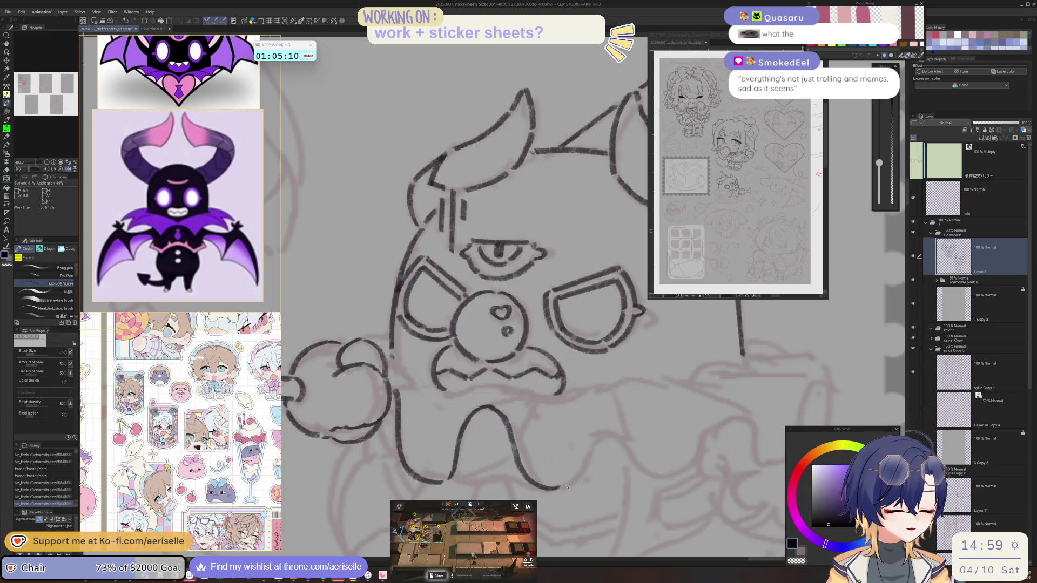
{"action": "left_click_drag", "start_coordinate": [581, 467], "coordinate": [595, 418]}
{"action": "key", "text": "h"}
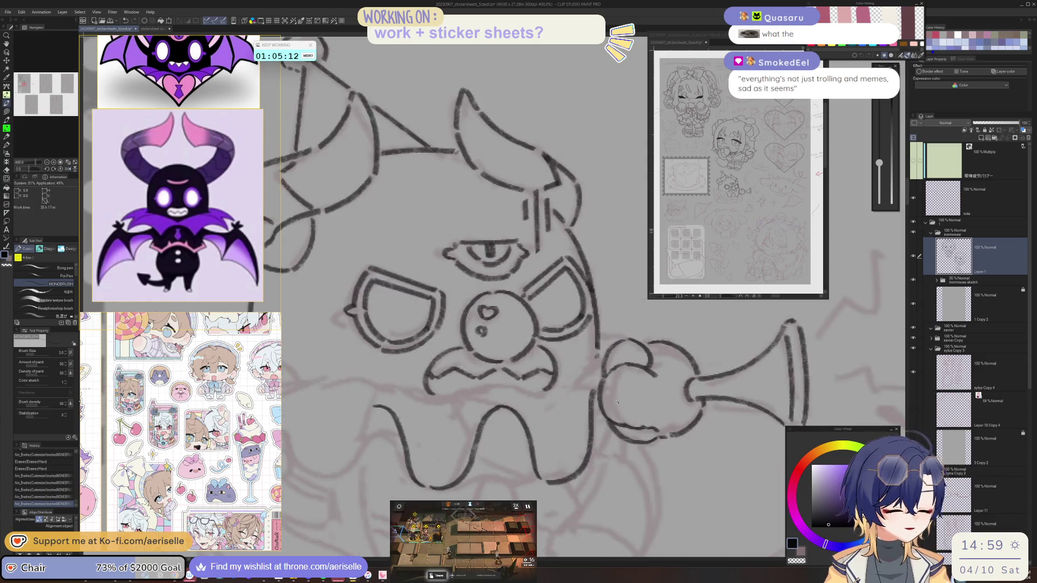
{"action": "left_click_drag", "start_coordinate": [449, 452], "coordinate": [550, 420]}
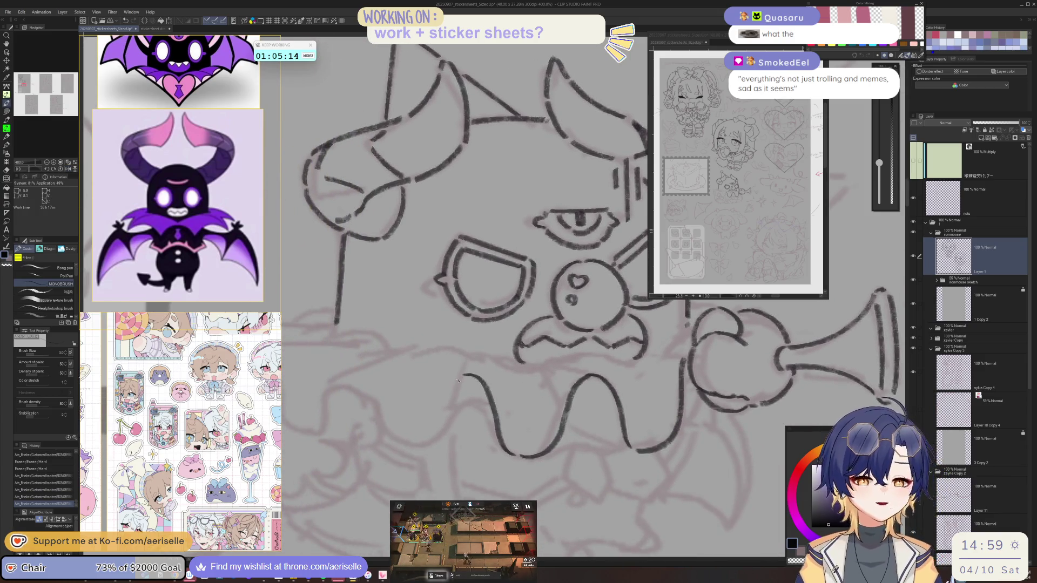
{"action": "left_click_drag", "start_coordinate": [453, 417], "coordinate": [444, 435]}
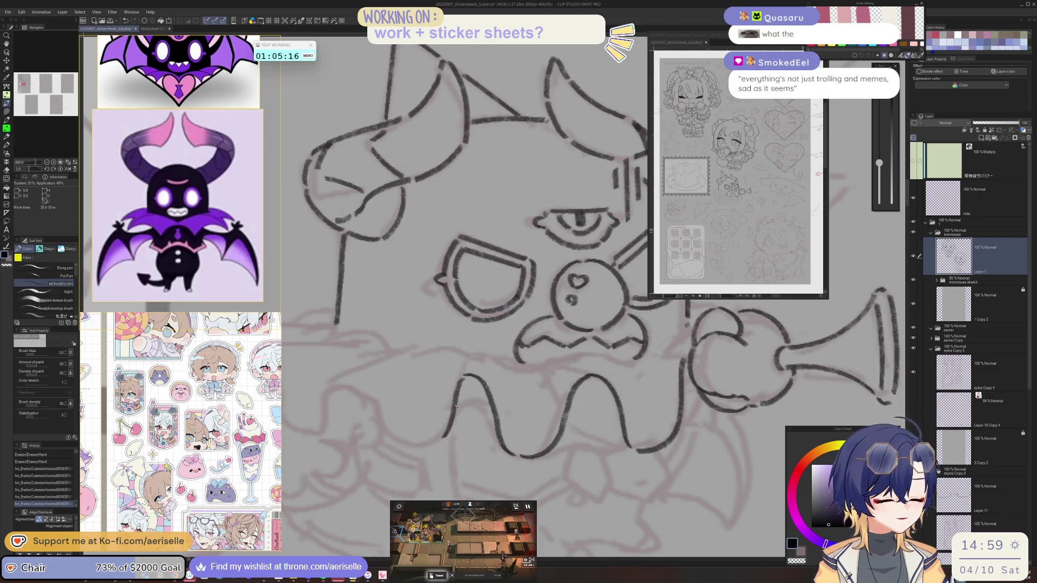
{"action": "mouse_move", "coordinate": [357, 372]}
{"action": "left_mouse_down"}
{"action": "mouse_move", "coordinate": [393, 438]}
{"action": "mouse_move", "coordinate": [426, 444]}
{"action": "left_mouse_up"}
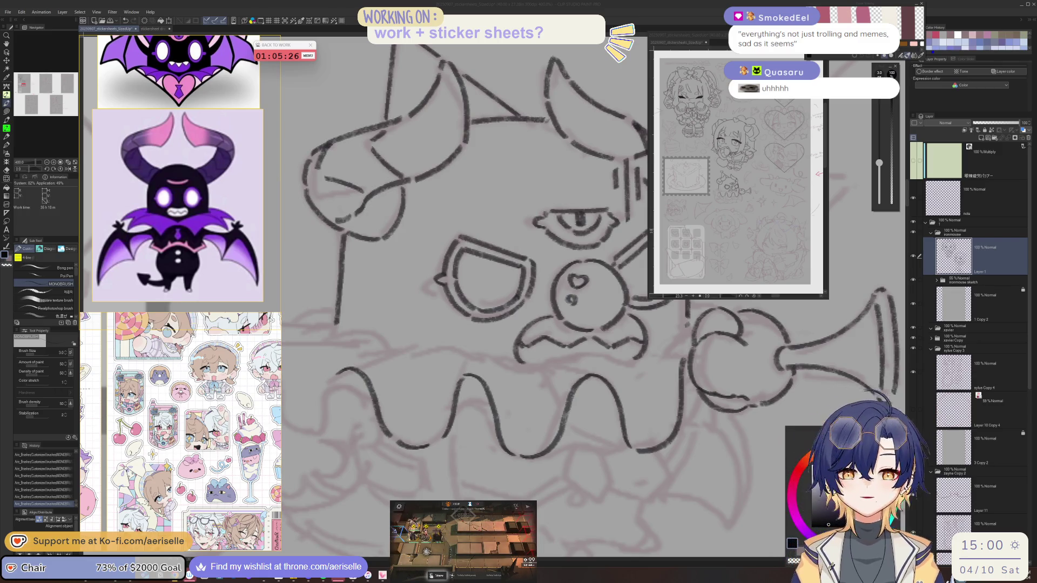
Ink the creature's side curve, a lower-body line, the right whisker tip and the right body side.
{"action": "key", "text": "h"}
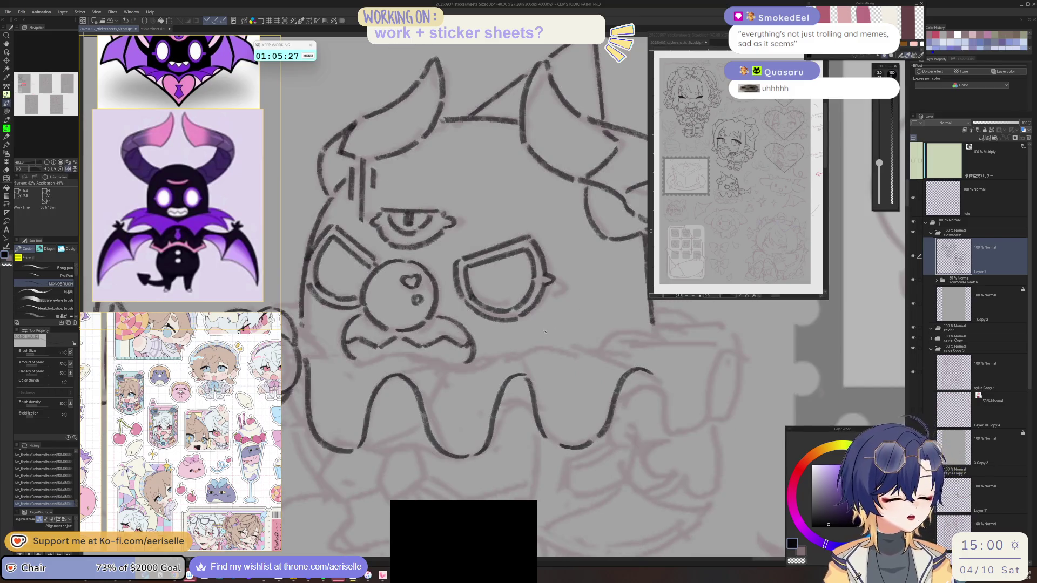
{"action": "key", "text": "minus"}
{"action": "key", "text": "minus"}
{"action": "key", "text": "minus"}
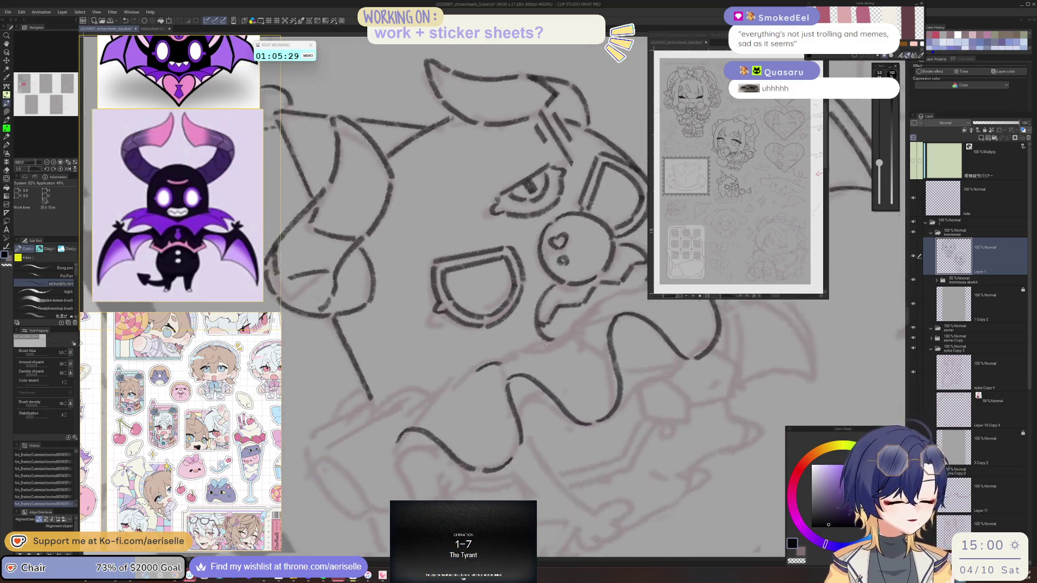
{"action": "left_click_drag", "start_coordinate": [504, 363], "coordinate": [460, 383]}
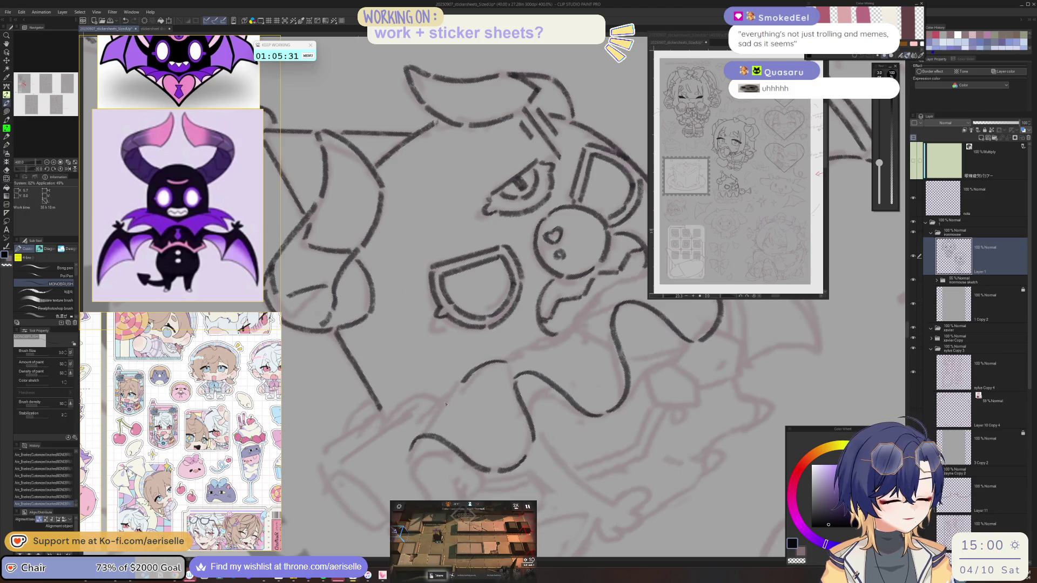
{"action": "key", "text": "minus"}
{"action": "key", "text": "minus"}
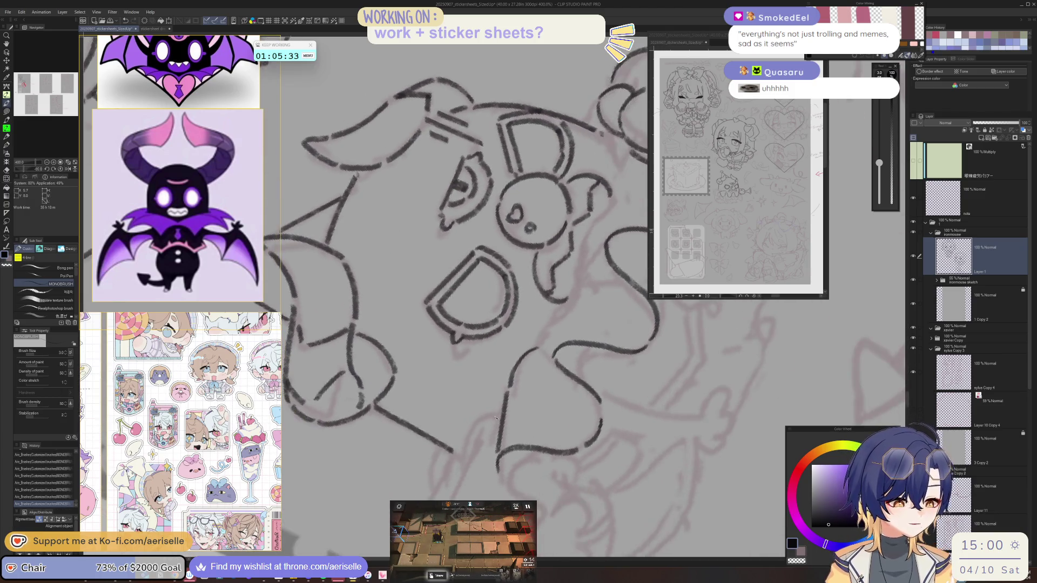
{"action": "left_click_drag", "start_coordinate": [466, 456], "coordinate": [457, 452]}
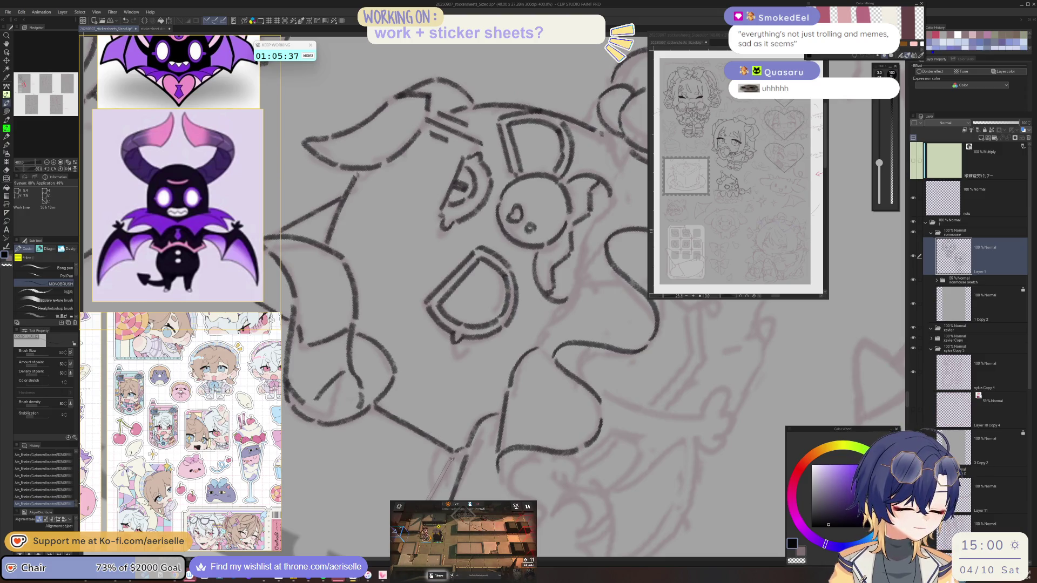
{"action": "key", "text": "asciicircum"}
{"action": "key", "text": "asciicircum"}
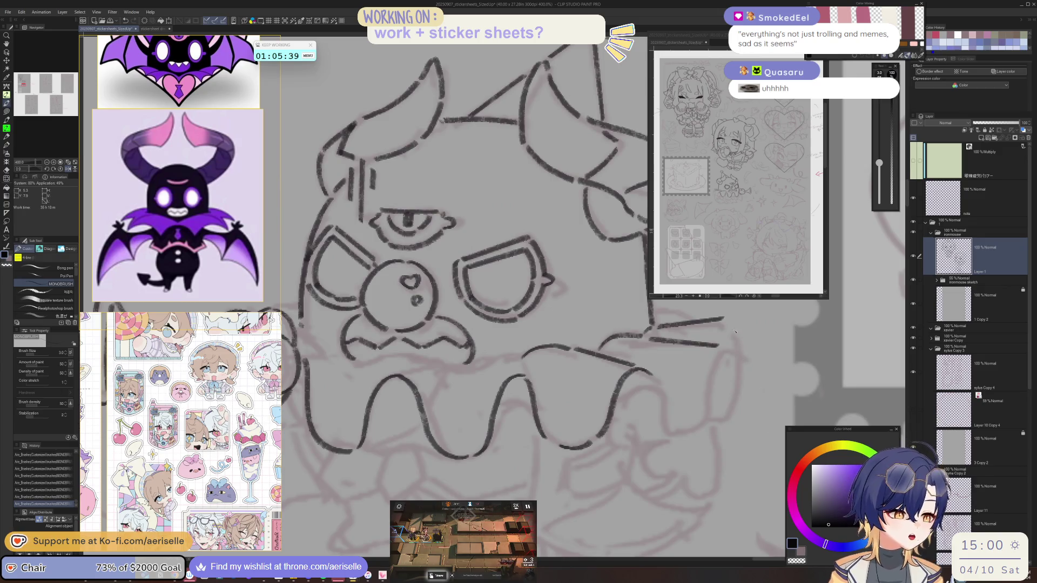
{"action": "mouse_move", "coordinate": [724, 319]}
{"action": "left_mouse_down"}
{"action": "mouse_move", "coordinate": [738, 362]}
{"action": "mouse_move", "coordinate": [732, 411]}
{"action": "left_mouse_up"}
{"action": "mouse_move", "coordinate": [724, 352]}
{"action": "left_mouse_down"}
{"action": "mouse_move", "coordinate": [705, 427]}
{"action": "mouse_move", "coordinate": [676, 432]}
{"action": "mouse_move", "coordinate": [403, 369]}
{"action": "mouse_move", "coordinate": [402, 410]}
{"action": "left_mouse_up"}
{"action": "key", "text": "e"}
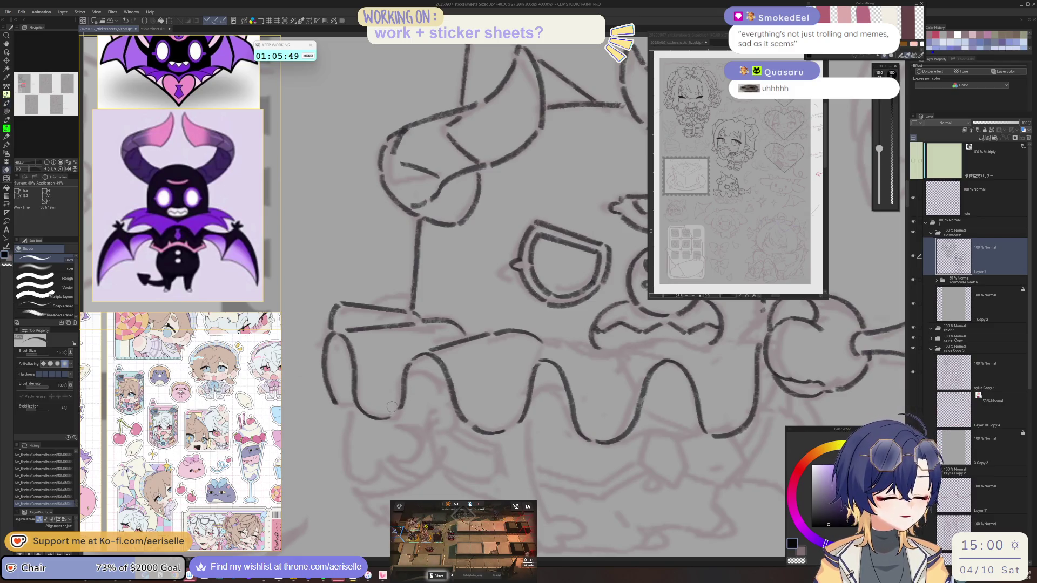
{"action": "key", "text": "p"}
{"action": "key", "text": "ctrl+minus"}
{"action": "key", "text": "ctrl+minus"}
{"action": "key", "text": "ctrl+minus"}
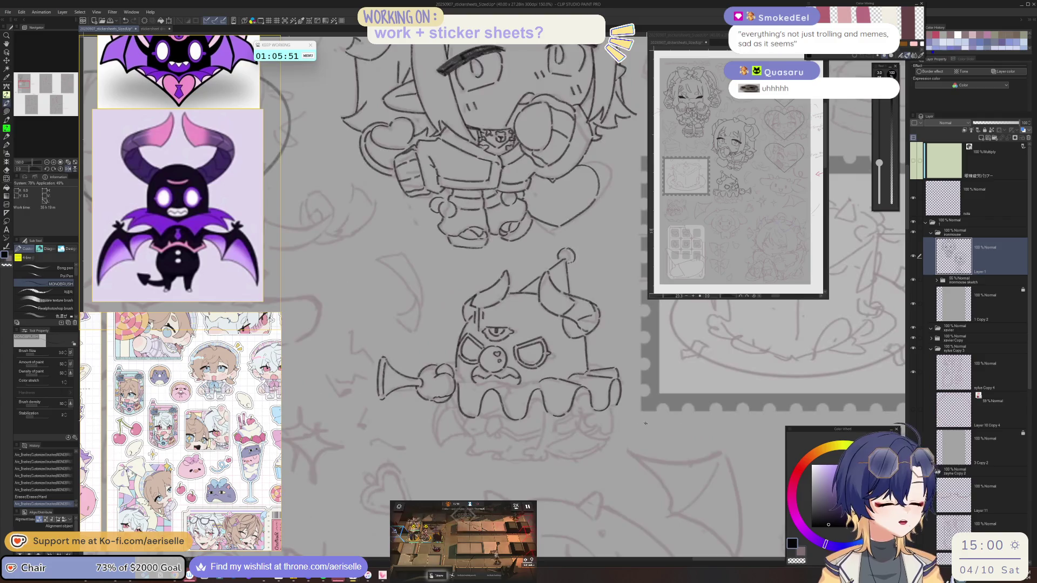
Try a line under the creature's mouth and undo it, then mirror and tilt the view to check.
{"action": "key", "text": "ctrl+plus"}
{"action": "key", "text": "ctrl+plus"}
{"action": "key", "text": "ctrl+plus"}
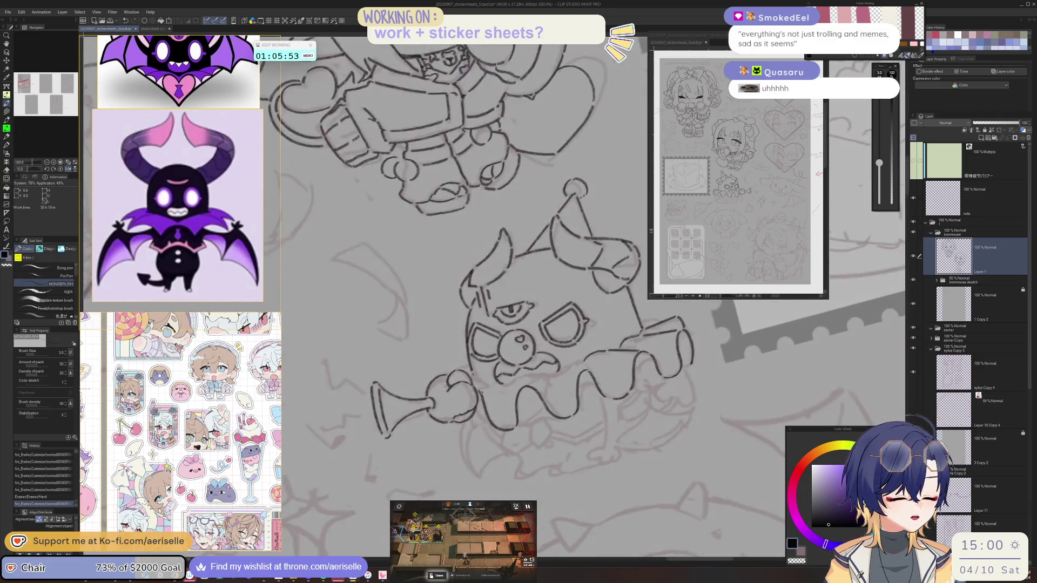
{"action": "mouse_move", "coordinate": [475, 386]}
{"action": "left_mouse_down"}
{"action": "mouse_move", "coordinate": [576, 359]}
{"action": "mouse_move", "coordinate": [567, 376]}
{"action": "mouse_move", "coordinate": [589, 361]}
{"action": "mouse_move", "coordinate": [617, 360]}
{"action": "left_mouse_up"}
{"action": "key", "text": "ctrl+z"}
{"action": "key", "text": "ctrl+z"}
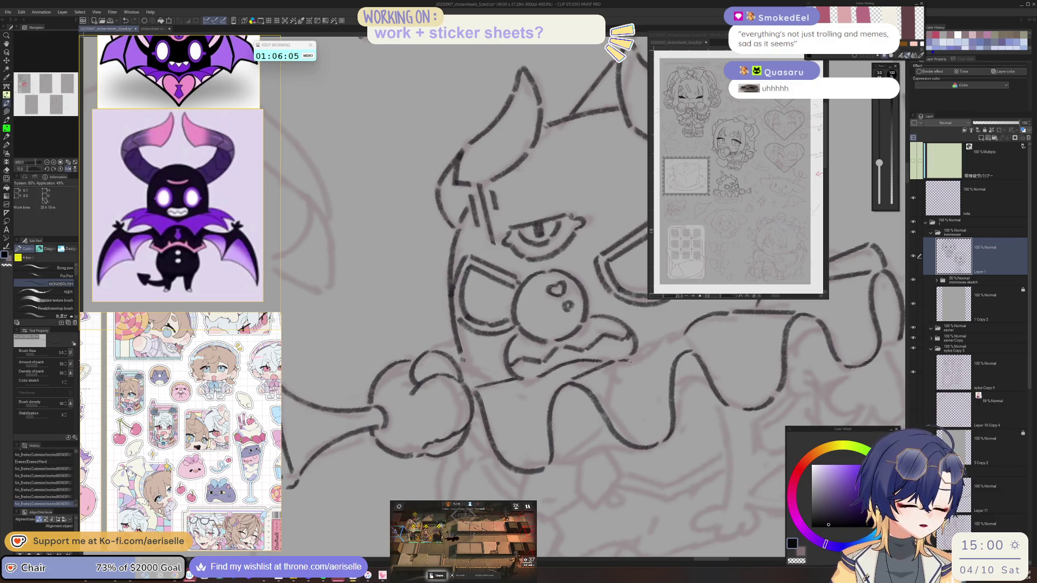
{"action": "scroll", "coordinate": [672, 337], "scroll_direction": "down", "scroll_amount": 3}
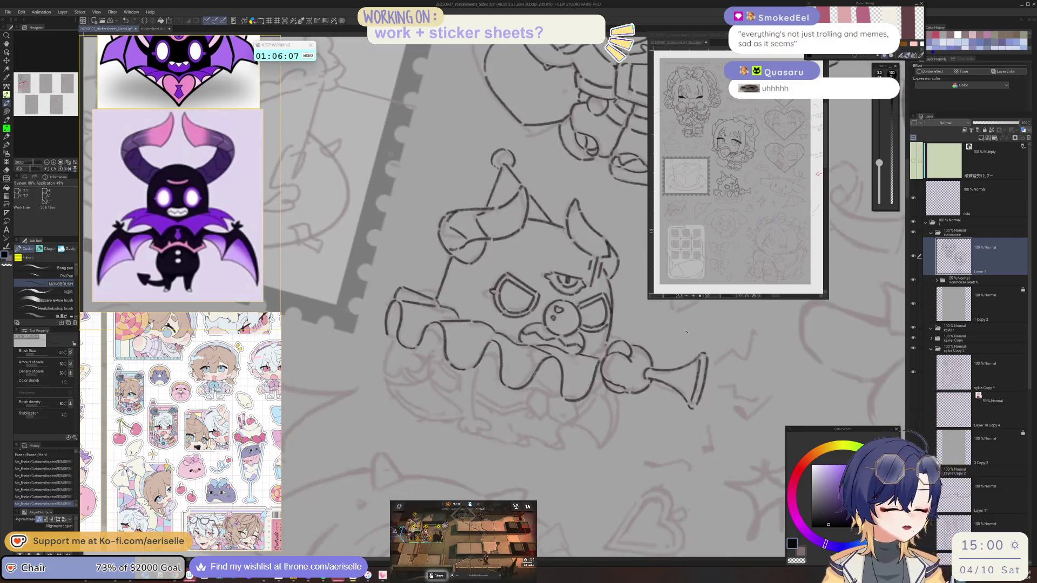
{"action": "key", "text": "h"}
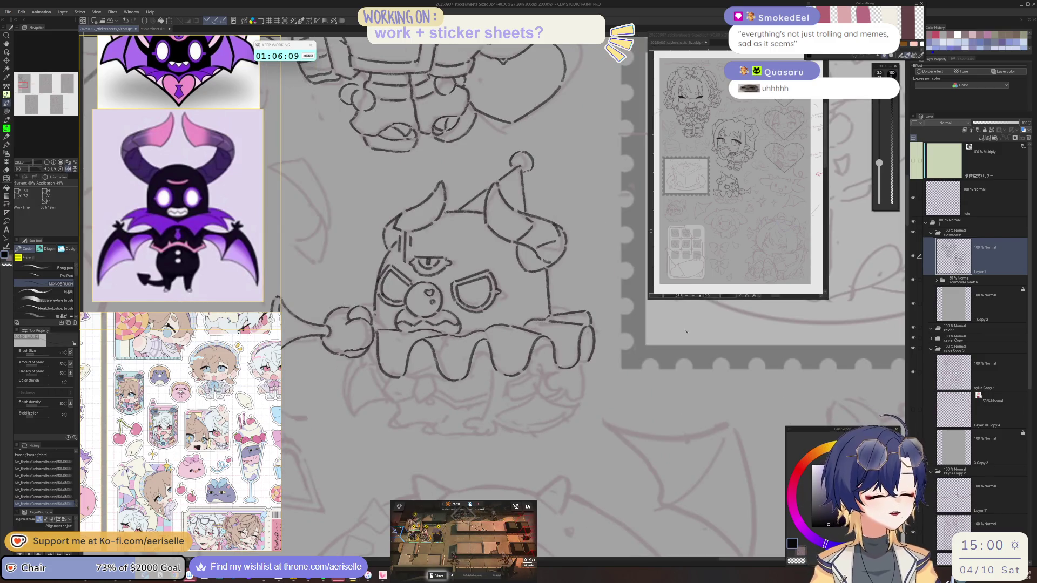
{"action": "mouse_move", "coordinate": [425, 371]}
{"action": "left_mouse_down"}
{"action": "mouse_move", "coordinate": [482, 396]}
{"action": "mouse_move", "coordinate": [416, 378]}
{"action": "mouse_move", "coordinate": [517, 390]}
{"action": "mouse_move", "coordinate": [495, 376]}
{"action": "left_mouse_up"}
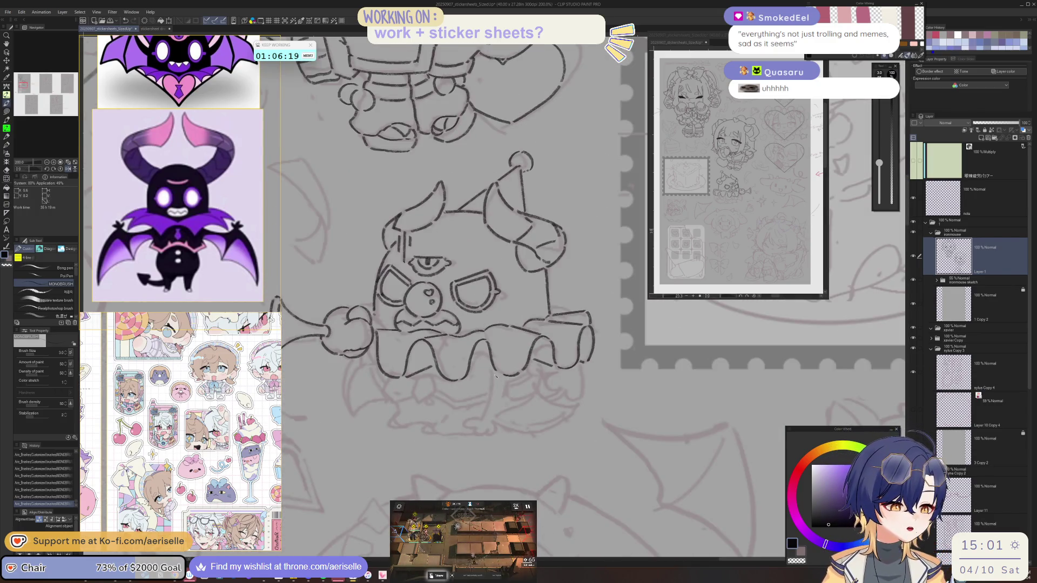
Ink short strokes along the party-hat creature's lower body and bottom outline.
{"action": "scroll", "coordinate": [421, 377], "scroll_direction": "up", "scroll_amount": 2}
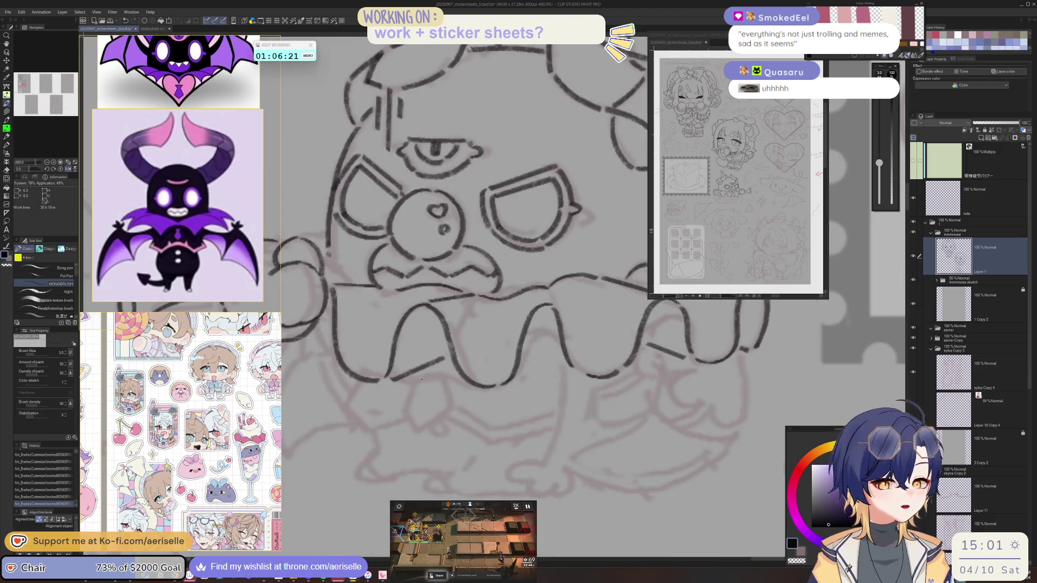
{"action": "mouse_move", "coordinate": [421, 374]}
{"action": "left_mouse_down"}
{"action": "mouse_move", "coordinate": [406, 408]}
{"action": "mouse_move", "coordinate": [419, 432]}
{"action": "left_mouse_up"}
{"action": "left_click_drag", "start_coordinate": [440, 371], "coordinate": [470, 450]}
{"action": "key", "text": "minus"}
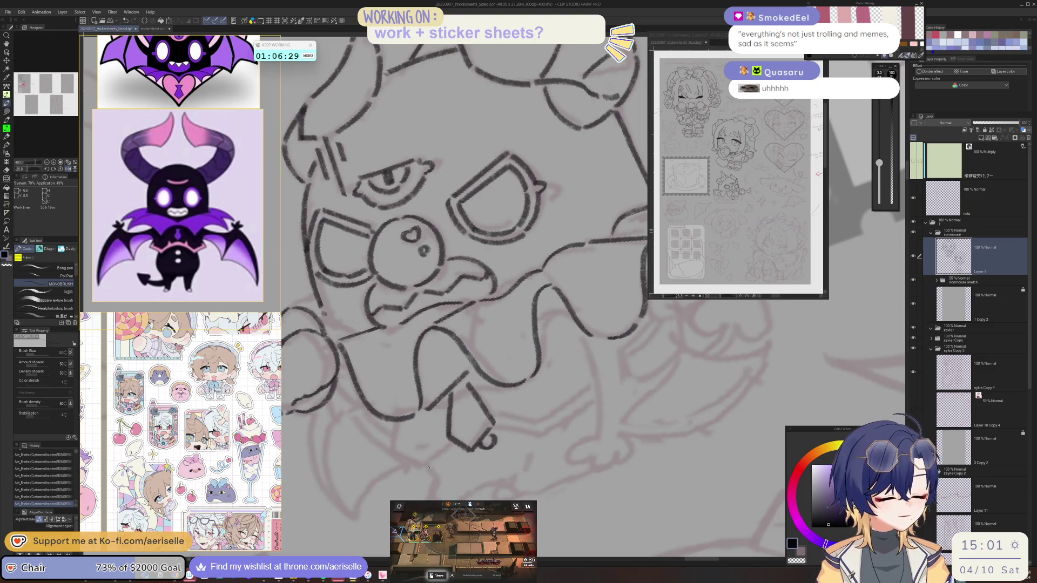
{"action": "left_click_drag", "start_coordinate": [426, 463], "coordinate": [435, 480]}
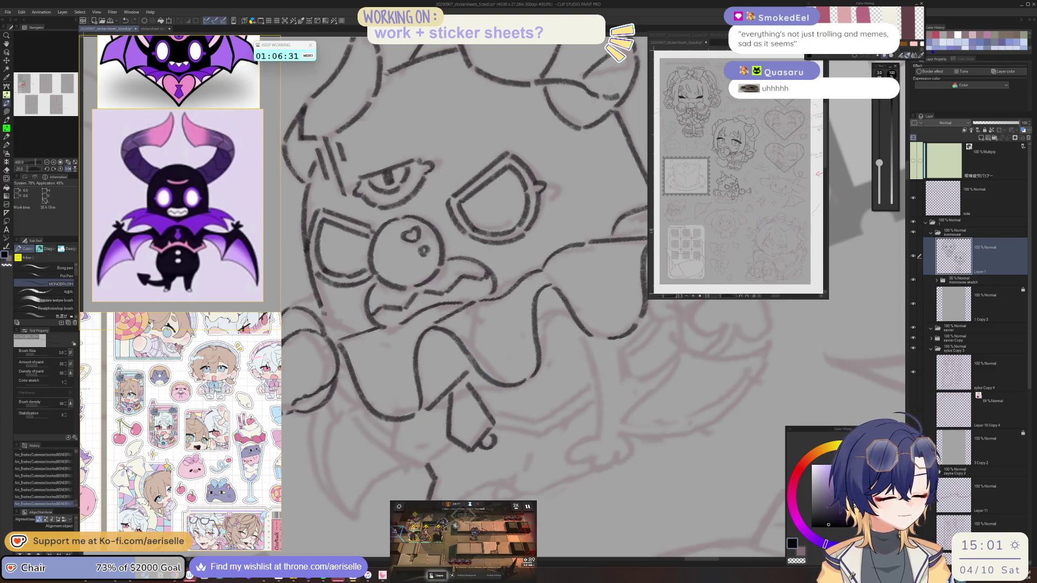
{"action": "key", "text": "asciicircum"}
{"action": "key", "text": "asciicircum"}
{"action": "key", "text": "asciicircum"}
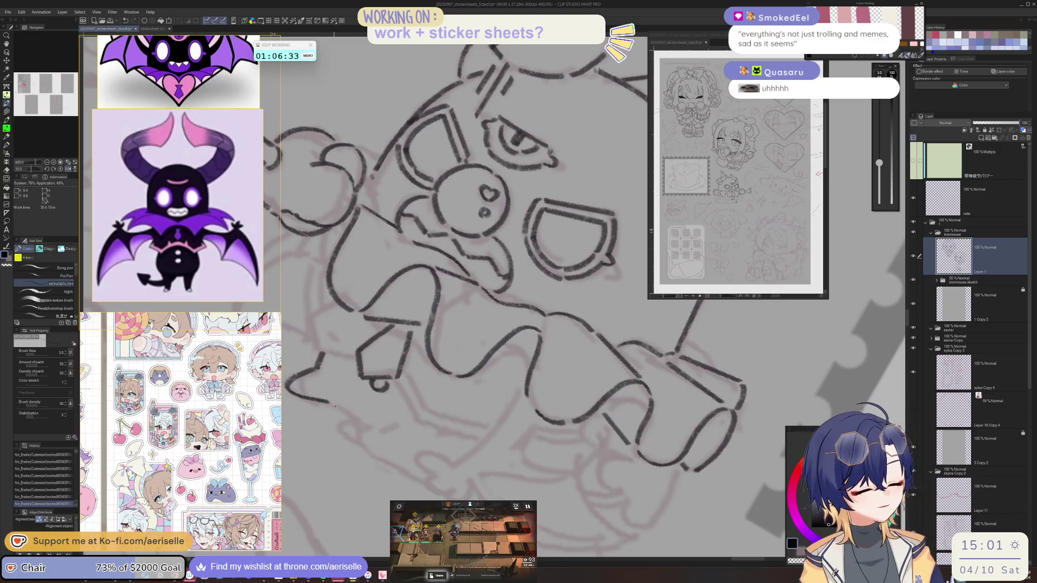
{"action": "left_click_drag", "start_coordinate": [330, 403], "coordinate": [359, 423]}
{"action": "key", "text": "minus"}
{"action": "key", "text": "minus"}
{"action": "key", "text": "minus"}
{"action": "left_click_drag", "start_coordinate": [517, 457], "coordinate": [493, 486]}
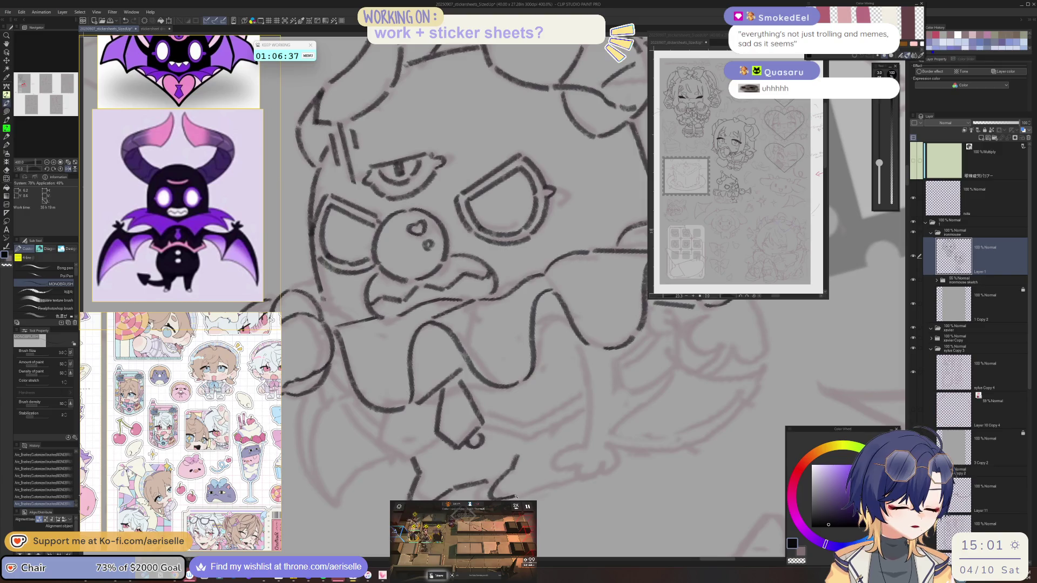
Add more short ink strokes on the creature's lower body and side.
{"action": "key", "text": "minus"}
{"action": "key", "text": "minus"}
{"action": "key", "text": "asciicircum"}
{"action": "left_click_drag", "start_coordinate": [422, 363], "coordinate": [436, 440]}
{"action": "key", "text": "minus"}
{"action": "key", "text": "minus"}
{"action": "mouse_move", "coordinate": [617, 419]}
{"action": "left_mouse_down"}
{"action": "mouse_move", "coordinate": [600, 448]}
{"action": "mouse_move", "coordinate": [642, 455]}
{"action": "mouse_move", "coordinate": [646, 424]}
{"action": "left_mouse_up"}
{"action": "key", "text": "asciicircum"}
{"action": "key", "text": "asciicircum"}
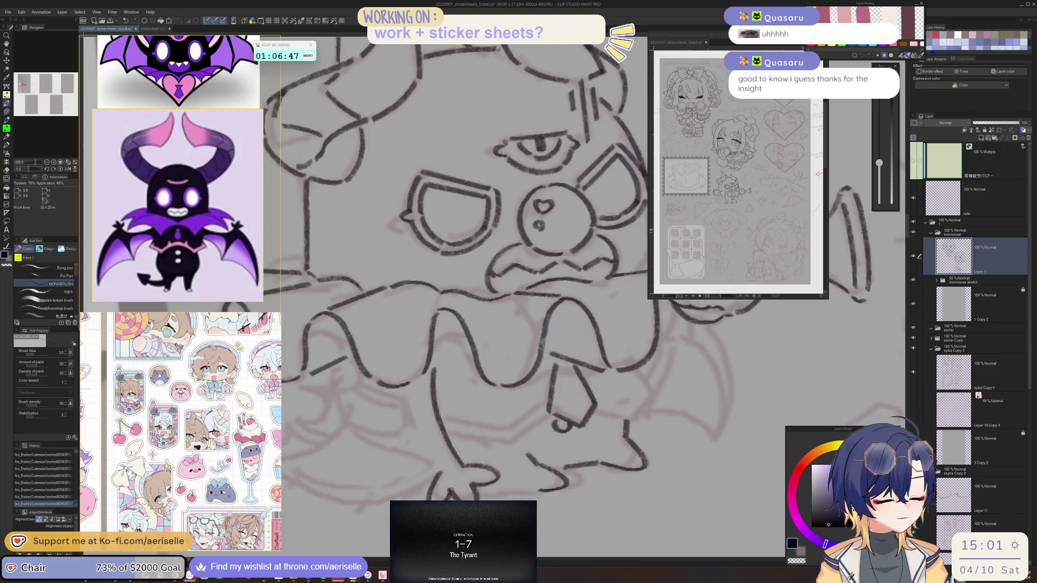
{"action": "key", "text": "asciicircum"}
{"action": "key", "text": "asciicircum"}
{"action": "key", "text": "asciicircum"}
{"action": "mouse_move", "coordinate": [383, 446]}
{"action": "left_mouse_down"}
{"action": "mouse_move", "coordinate": [363, 296]}
{"action": "mouse_move", "coordinate": [362, 353]}
{"action": "mouse_move", "coordinate": [389, 405]}
{"action": "mouse_move", "coordinate": [413, 423]}
{"action": "left_mouse_up"}
{"action": "key", "text": "asciicircum"}
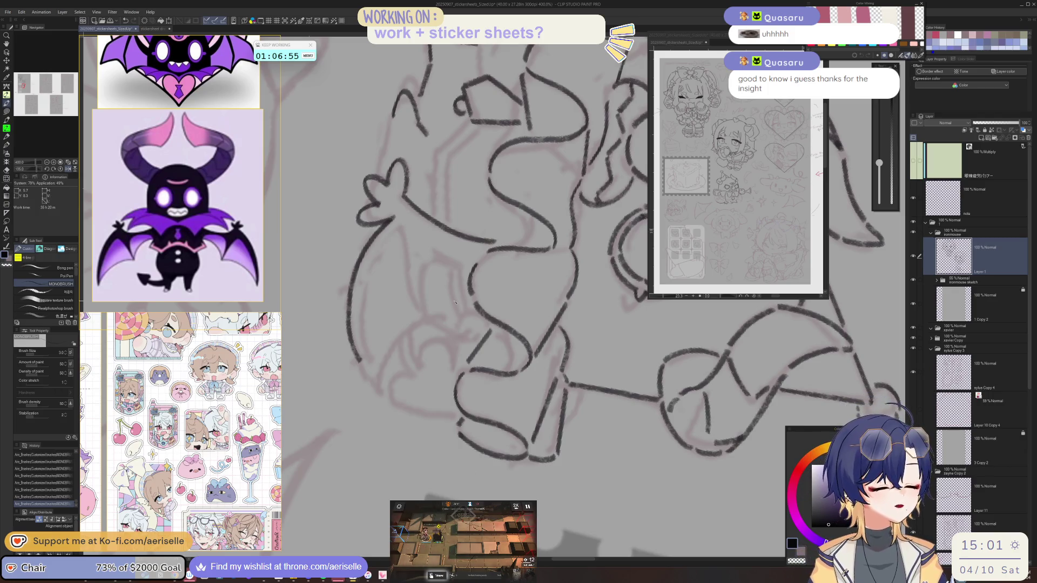
Remove the stray stroke and redraw a cleaner line running down from the creature's arm.
{"action": "key", "text": "ctrl+z"}
{"action": "mouse_move", "coordinate": [393, 218]}
{"action": "left_mouse_down"}
{"action": "mouse_move", "coordinate": [363, 250]}
{"action": "mouse_move", "coordinate": [350, 314]}
{"action": "left_mouse_up"}
{"action": "key", "text": "ctrl+z"}
{"action": "mouse_move", "coordinate": [393, 218]}
{"action": "left_mouse_down"}
{"action": "mouse_move", "coordinate": [354, 268]}
{"action": "mouse_move", "coordinate": [351, 335]}
{"action": "mouse_move", "coordinate": [377, 394]}
{"action": "left_mouse_up"}
Ink more lines down the creature's left side and tail, then reset the view rotation to upright.
{"action": "key", "text": "minus"}
{"action": "mouse_move", "coordinate": [387, 244]}
{"action": "left_mouse_down"}
{"action": "mouse_move", "coordinate": [363, 320]}
{"action": "mouse_move", "coordinate": [394, 395]}
{"action": "left_mouse_up"}
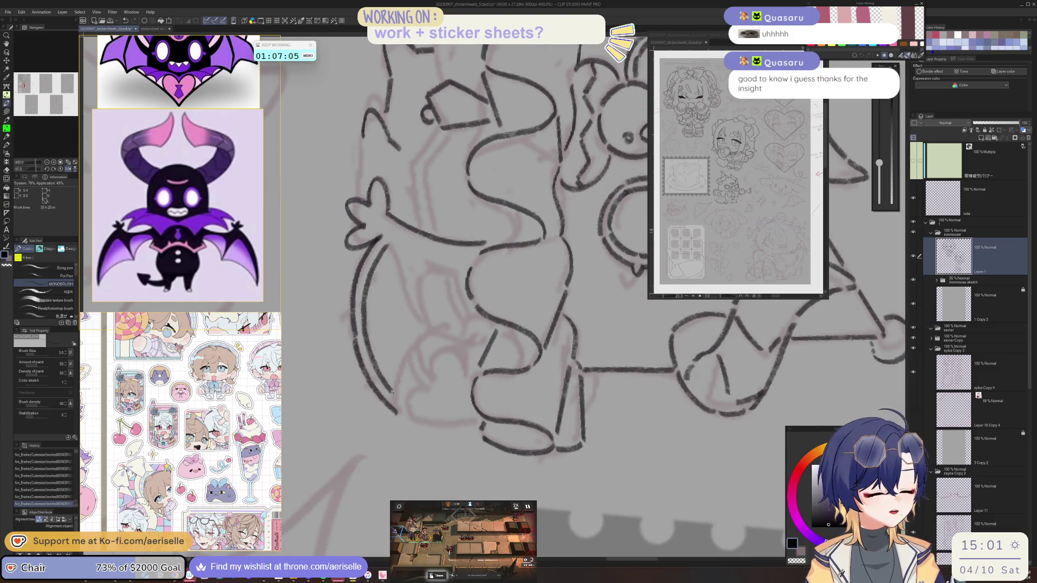
{"action": "left_click_drag", "start_coordinate": [387, 244], "coordinate": [419, 315]}
{"action": "left_click_drag", "start_coordinate": [431, 264], "coordinate": [424, 331]}
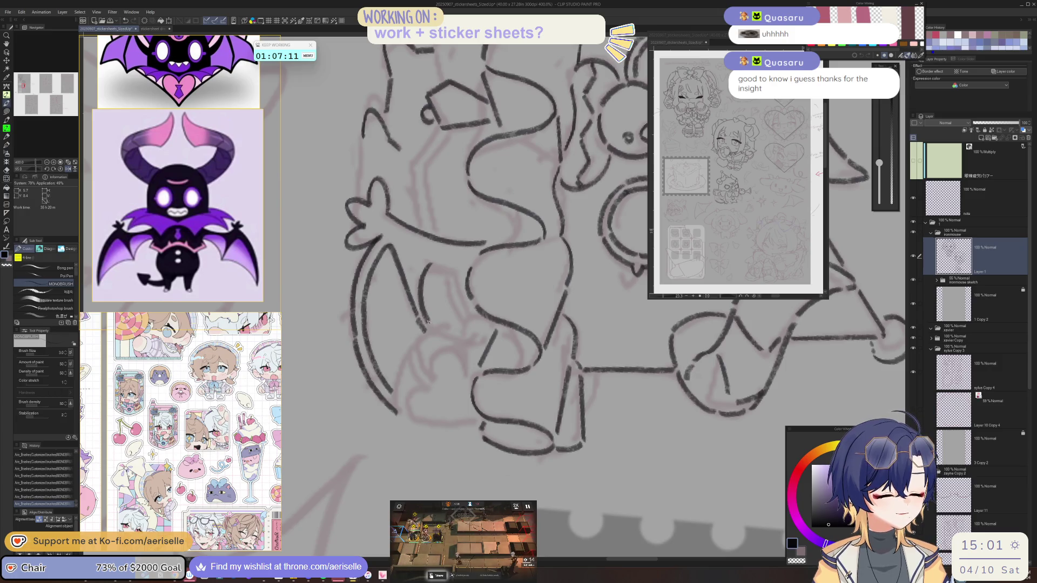
{"action": "key", "text": "minus"}
{"action": "key", "text": "minus"}
{"action": "key", "text": "minus"}
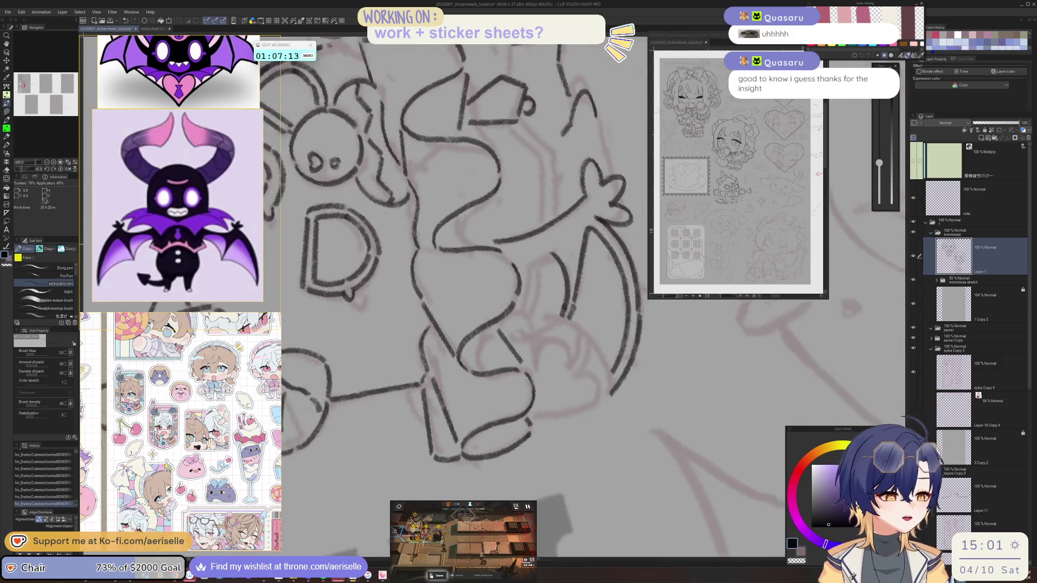
{"action": "key", "text": "ctrl+at"}
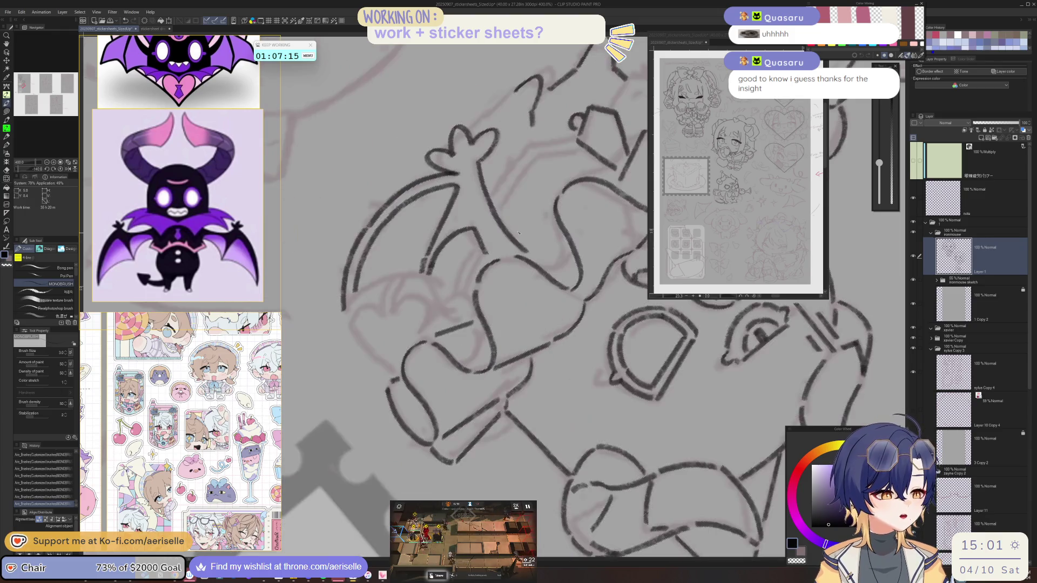
{"action": "scroll", "coordinate": [506, 382], "scroll_direction": "down", "scroll_amount": 5}
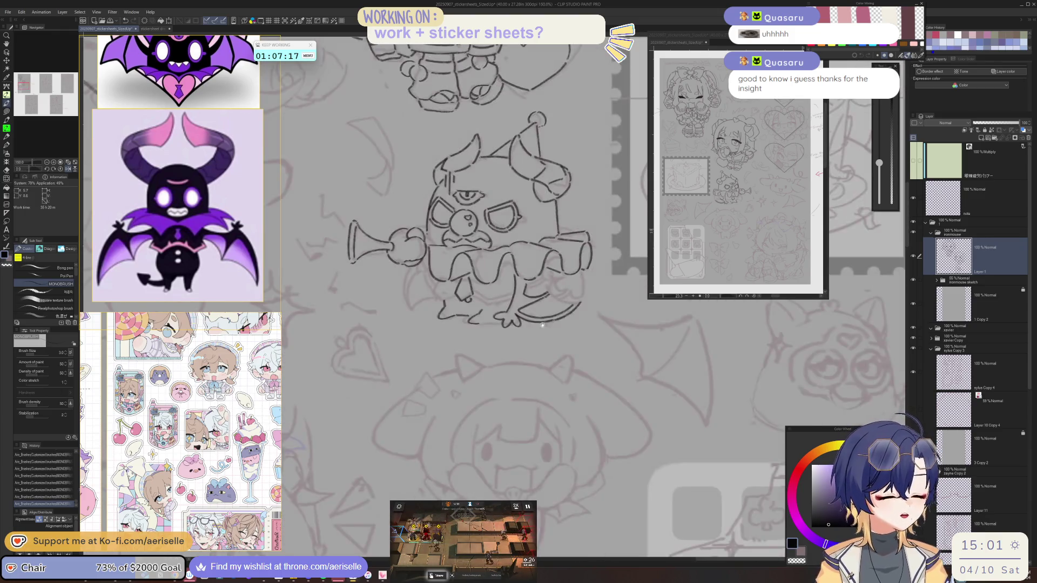
Ink a vertical line on the creature's leg and a curved stroke at its lower right.
{"action": "key", "text": "asciicircum"}
{"action": "key", "text": "asciicircum"}
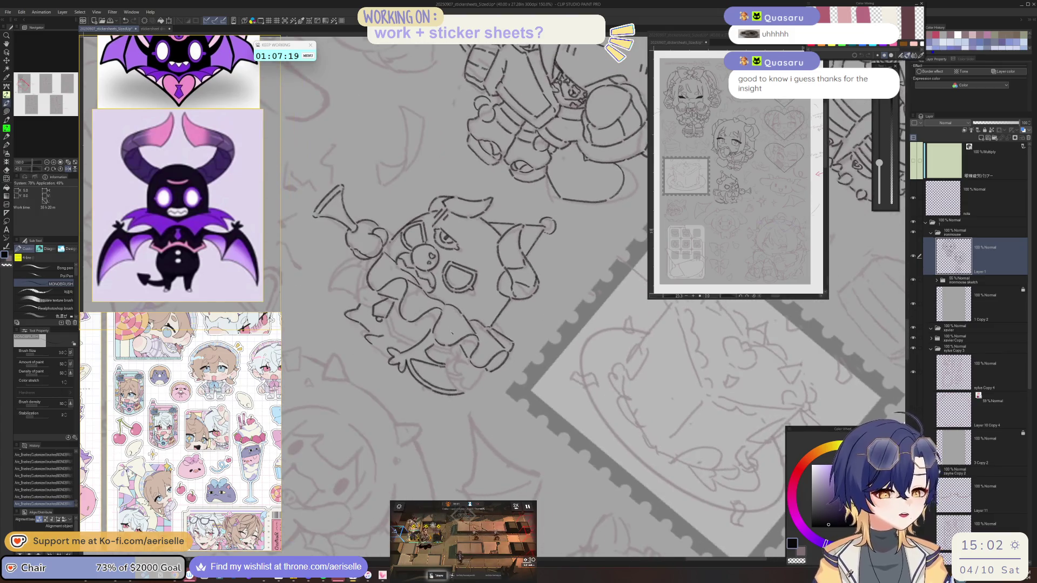
{"action": "scroll", "coordinate": [427, 346], "scroll_direction": "up", "scroll_amount": 3}
{"action": "mouse_move", "coordinate": [450, 351]}
{"action": "left_mouse_down"}
{"action": "mouse_move", "coordinate": [465, 448]}
{"action": "mouse_move", "coordinate": [480, 465]}
{"action": "left_mouse_up"}
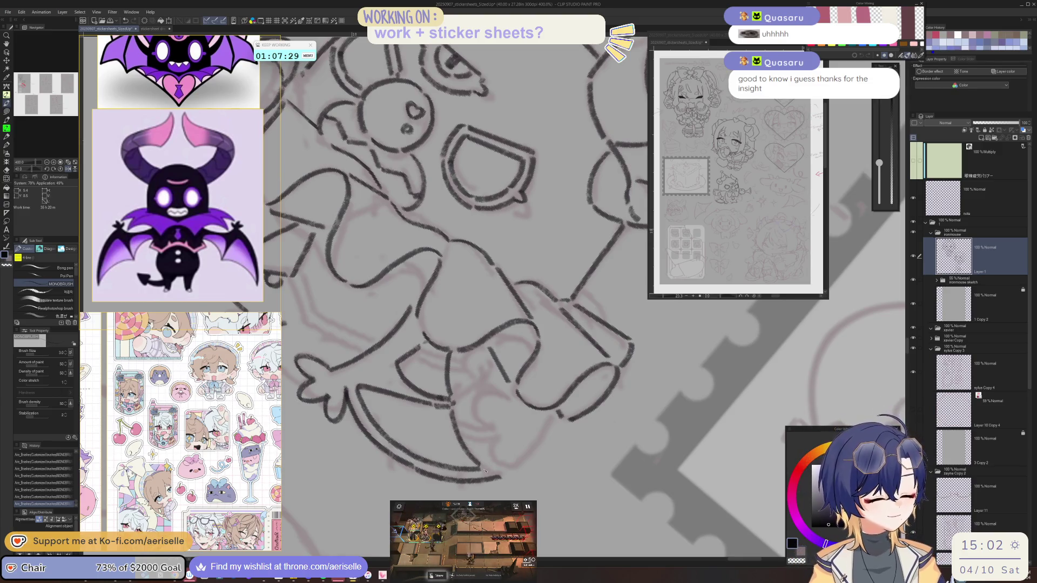
{"action": "scroll", "coordinate": [490, 464], "scroll_direction": "down", "scroll_amount": 2}
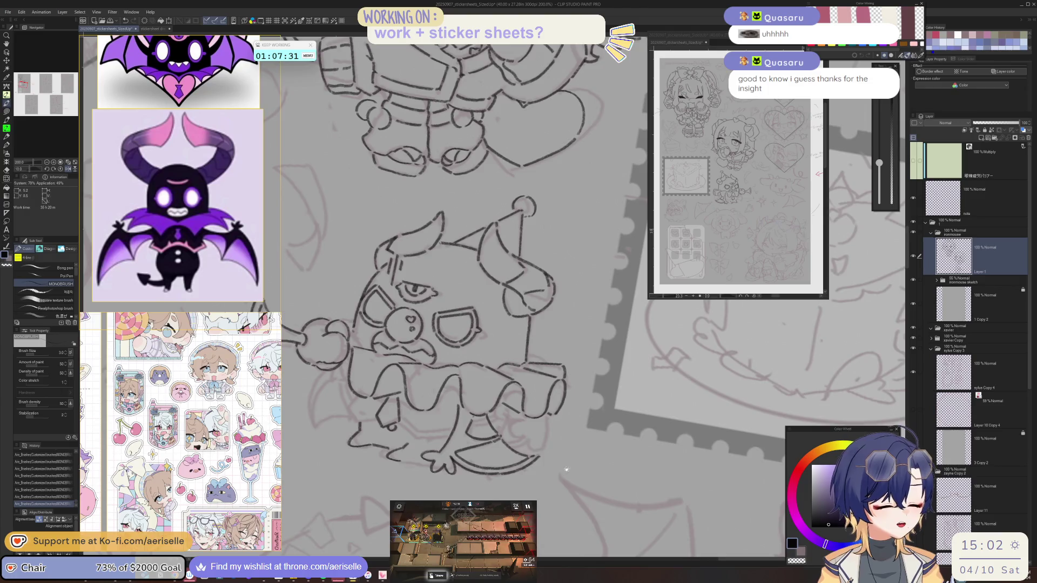
{"action": "scroll", "coordinate": [611, 455], "scroll_direction": "up", "scroll_amount": 3}
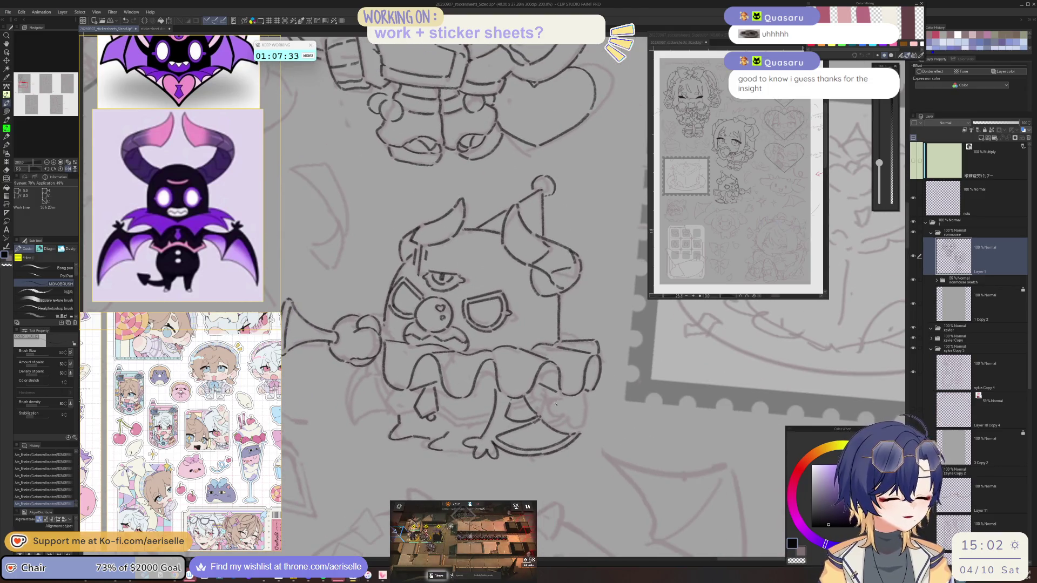
{"action": "mouse_move", "coordinate": [561, 393]}
{"action": "left_mouse_down"}
{"action": "mouse_move", "coordinate": [542, 415]}
{"action": "mouse_move", "coordinate": [567, 431]}
{"action": "left_mouse_up"}
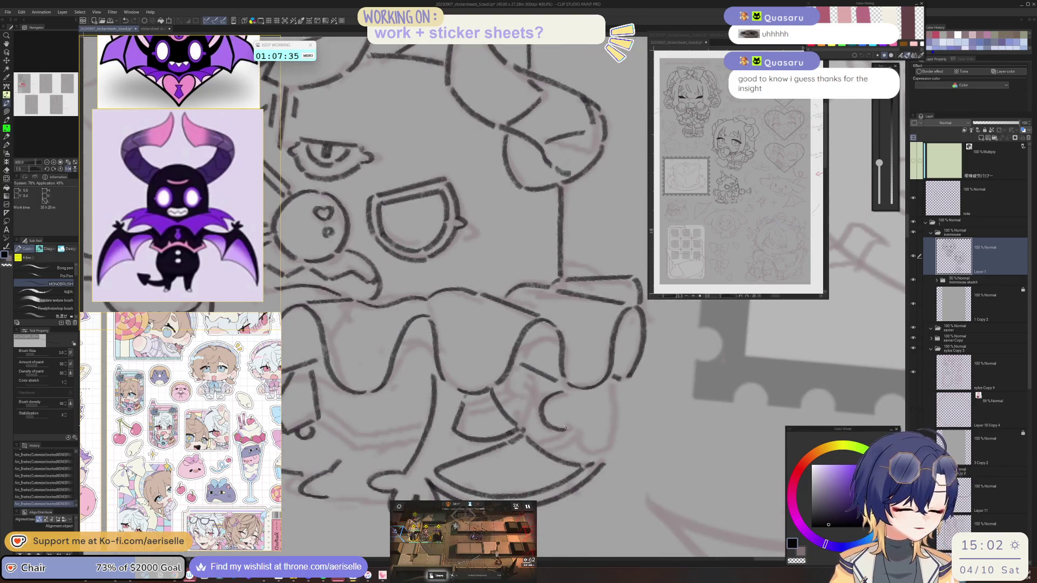
Ink two short strokes on the creature's left outline, then check the whole sheet.
{"action": "key", "text": "minus"}
{"action": "left_click_drag", "start_coordinate": [379, 381], "coordinate": [378, 438]}
{"action": "key", "text": "minus"}
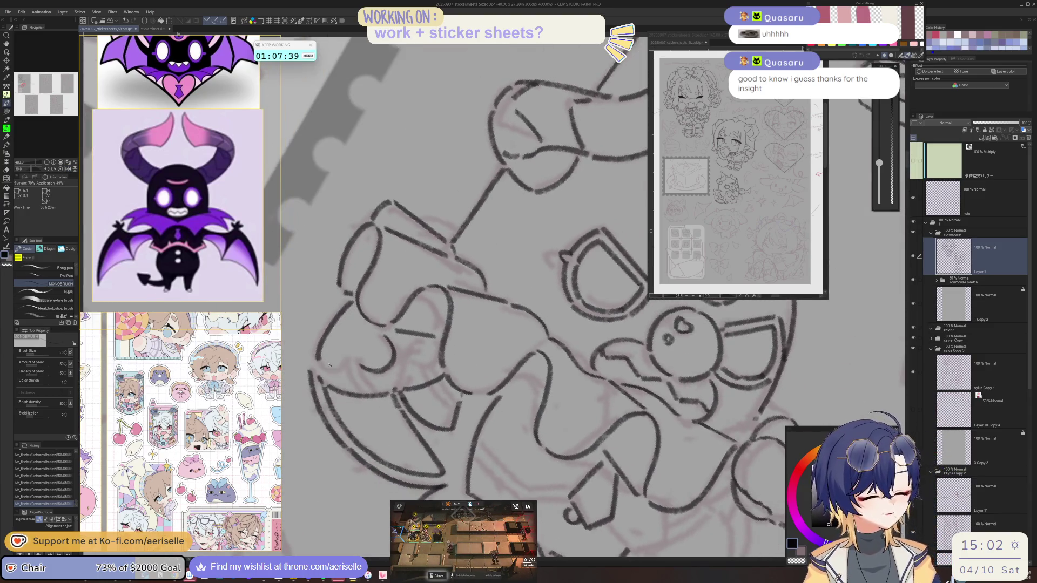
{"action": "left_click_drag", "start_coordinate": [320, 363], "coordinate": [380, 398]}
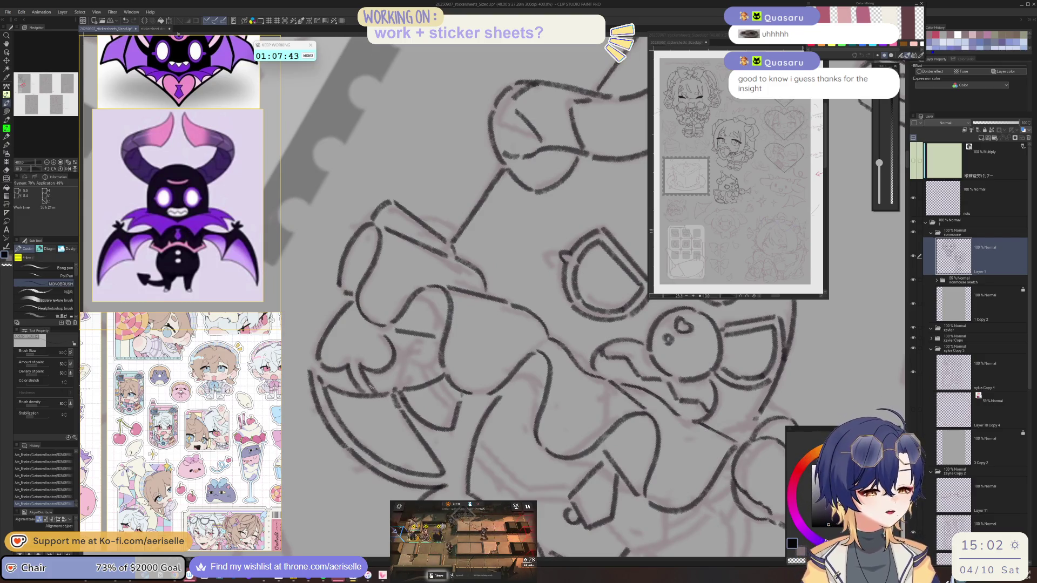
{"action": "key", "text": "asciicircum"}
{"action": "key", "text": "asciicircum"}
{"action": "key", "text": "ctrl+0"}
{"action": "scroll", "coordinate": [453, 372], "scroll_direction": "up", "scroll_amount": 6}
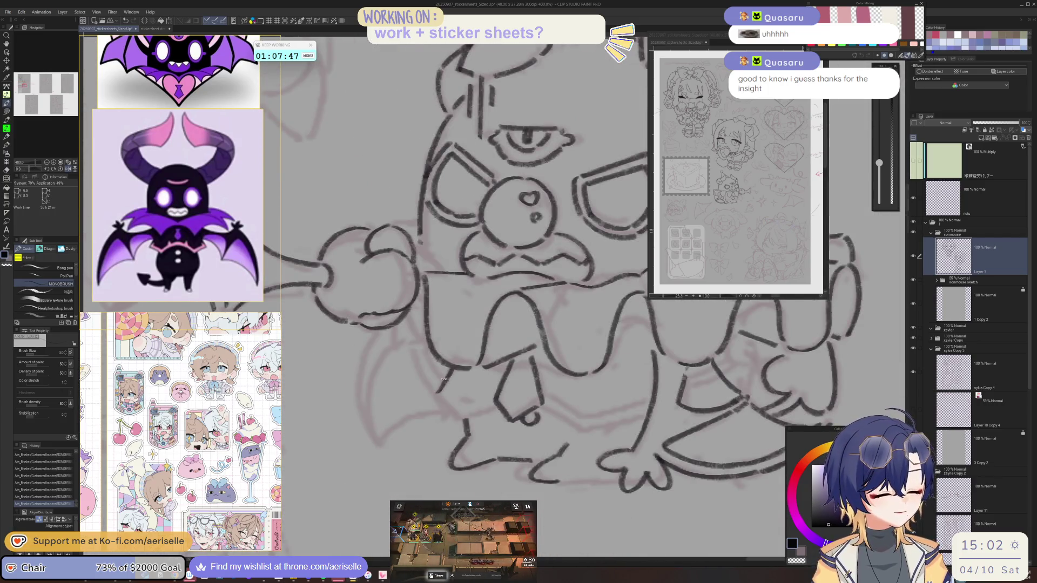
Add a short ink stroke on the creature's right side.
{"action": "key", "text": "asciicircum"}
{"action": "key", "text": "asciicircum"}
{"action": "key", "text": "asciicircum"}
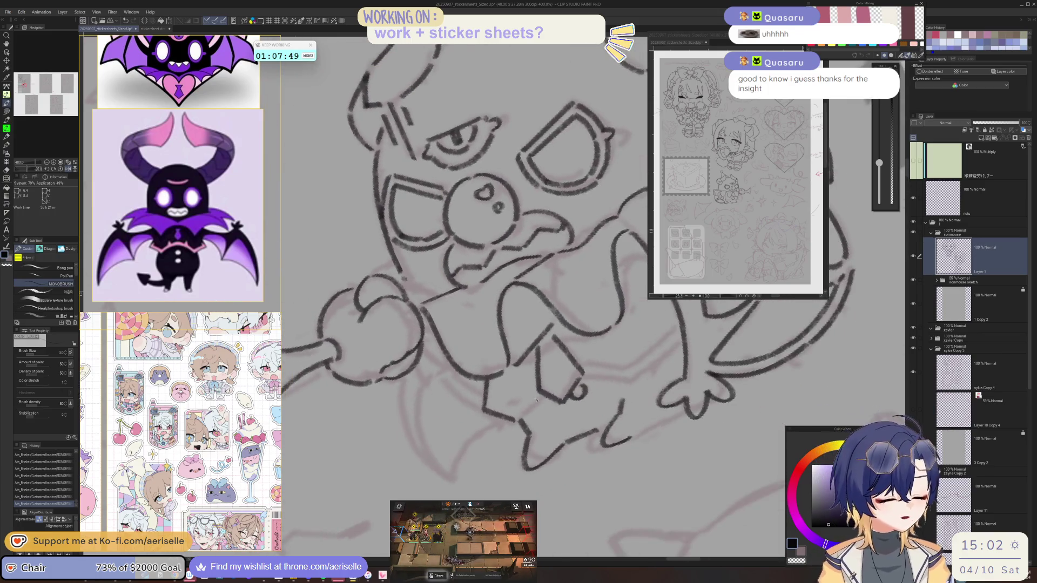
{"action": "key", "text": "asciicircum"}
{"action": "key", "text": "asciicircum"}
{"action": "key", "text": "asciicircum"}
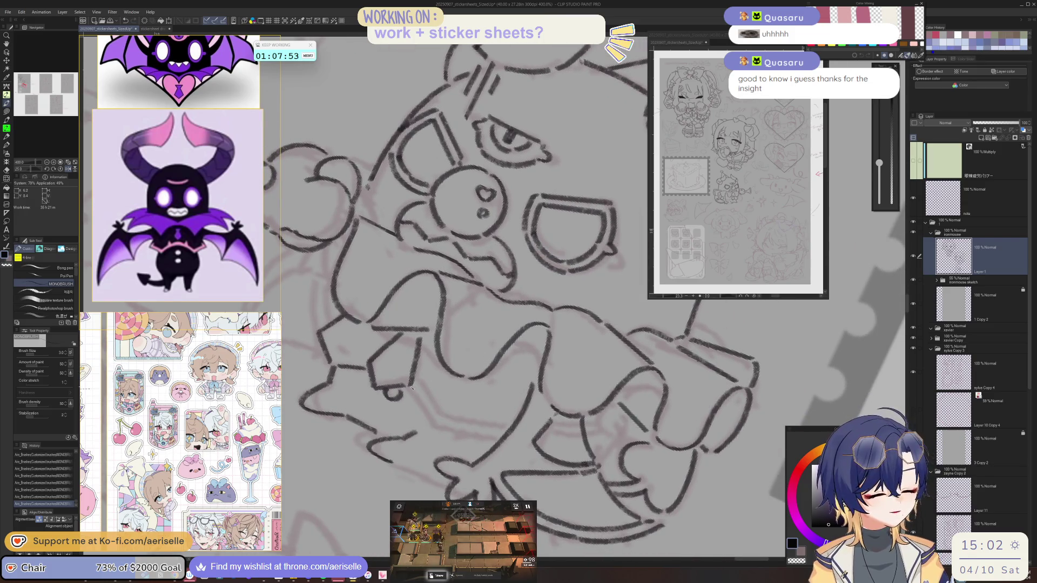
{"action": "key", "text": "asciicircum"}
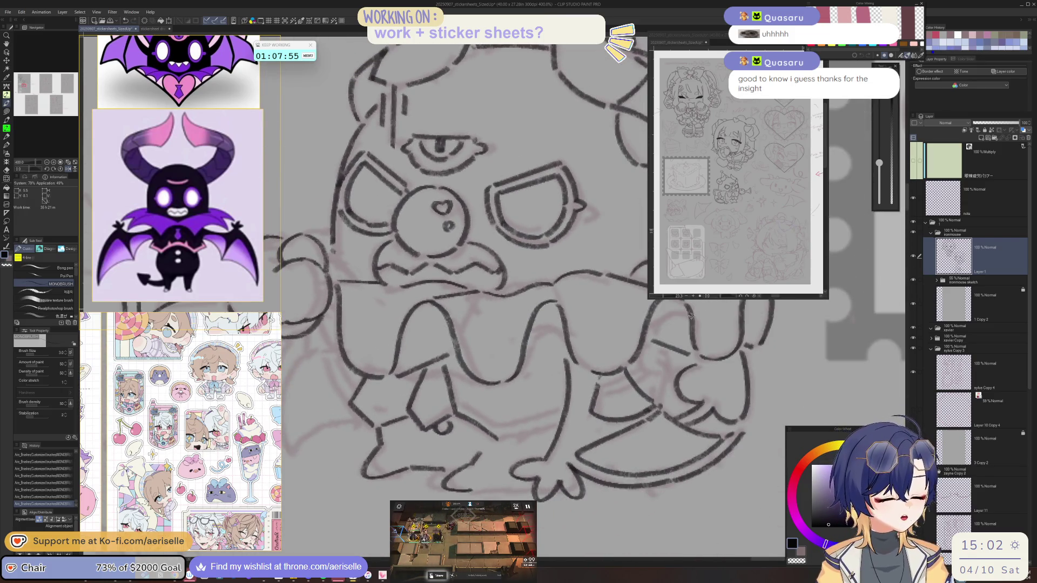
{"action": "key", "text": "asciicircum"}
{"action": "key", "text": "asciicircum"}
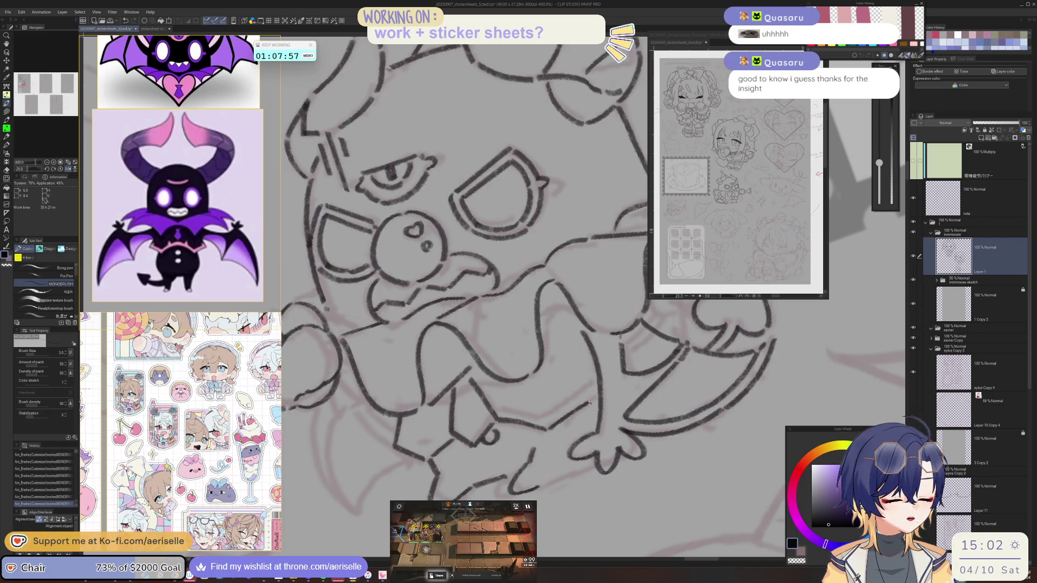
{"action": "mouse_move", "coordinate": [560, 407]}
{"action": "left_mouse_down"}
{"action": "mouse_move", "coordinate": [594, 386]}
{"action": "mouse_move", "coordinate": [535, 421]}
{"action": "left_mouse_up"}
{"action": "key", "text": "asciicircum"}
{"action": "key", "text": "asciicircum"}
{"action": "key", "text": "asciicircum"}
{"action": "key", "text": "asciicircum"}
{"action": "key", "text": "asciicircum"}
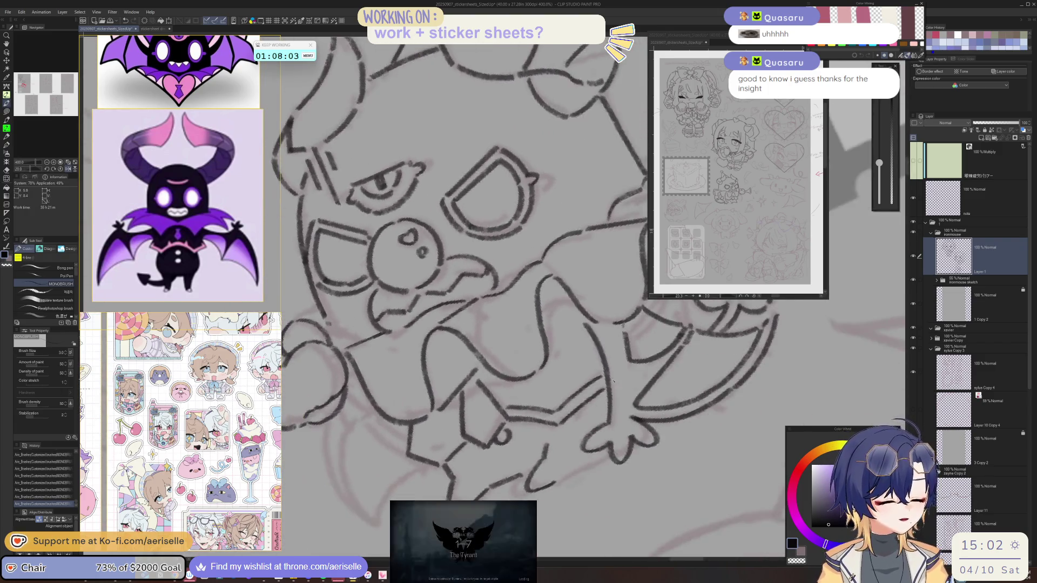
{"action": "key", "text": "asciicircum"}
{"action": "key", "text": "asciicircum"}
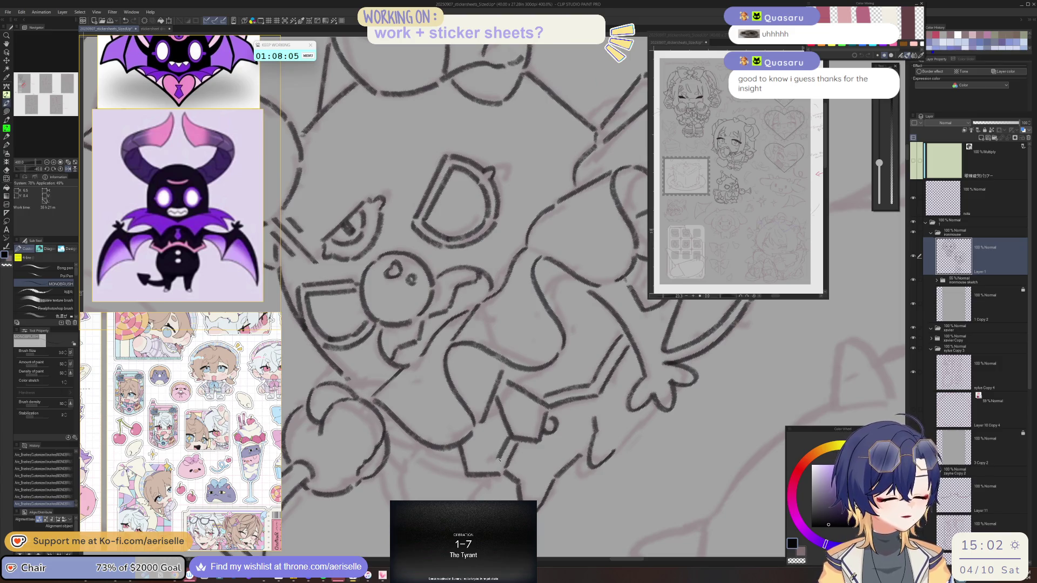
{"action": "key", "text": "asciicircum"}
{"action": "key", "text": "asciicircum"}
{"action": "key", "text": "asciicircum"}
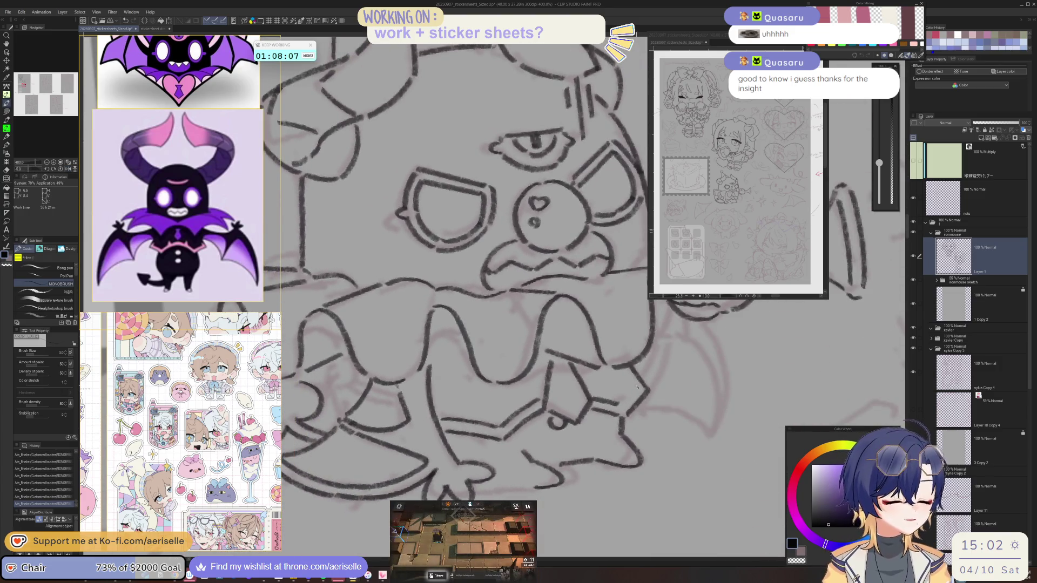
With the view mirrored, ink the lower outline and extend the creature's left side downward.
{"action": "key", "text": "h"}
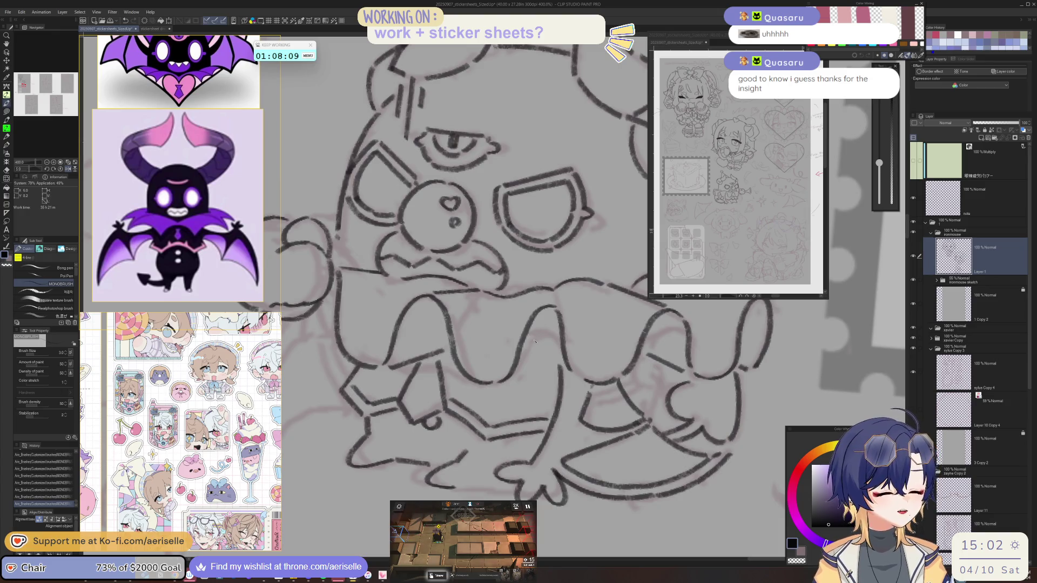
{"action": "left_click_drag", "start_coordinate": [551, 339], "coordinate": [562, 357]}
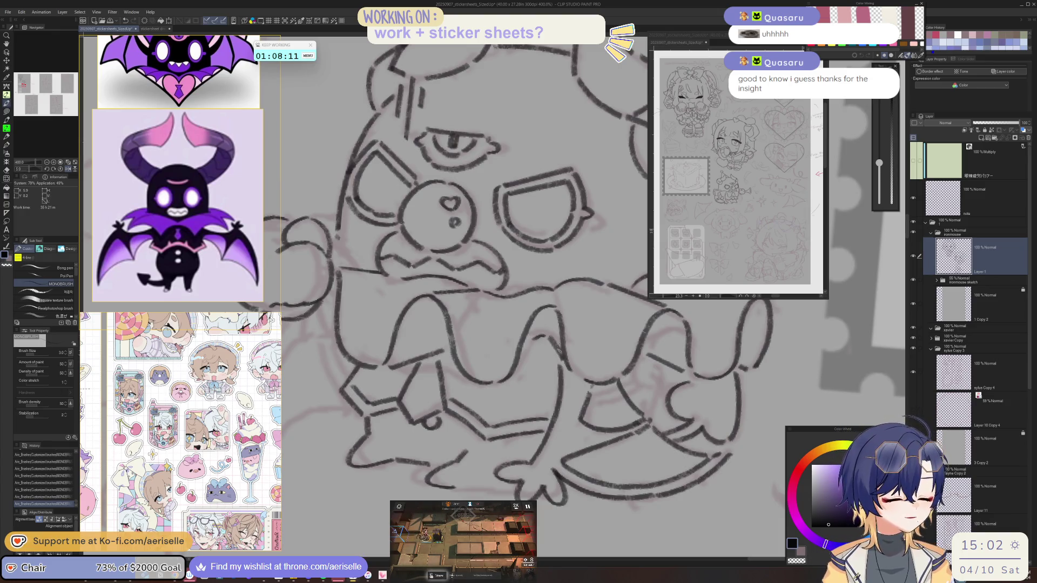
{"action": "scroll", "coordinate": [535, 348], "scroll_direction": "down", "scroll_amount": 2}
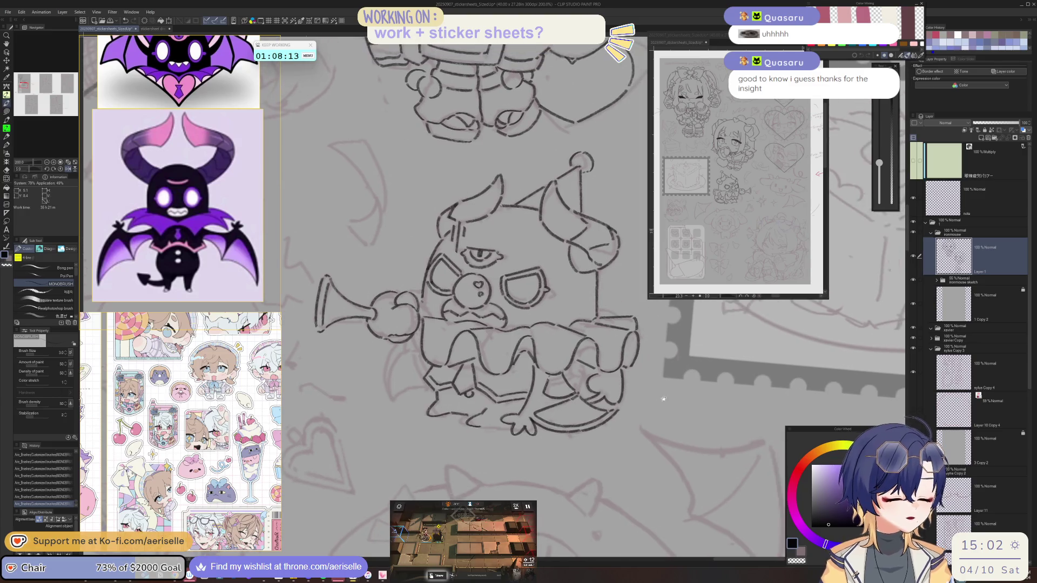
{"action": "key", "text": "h"}
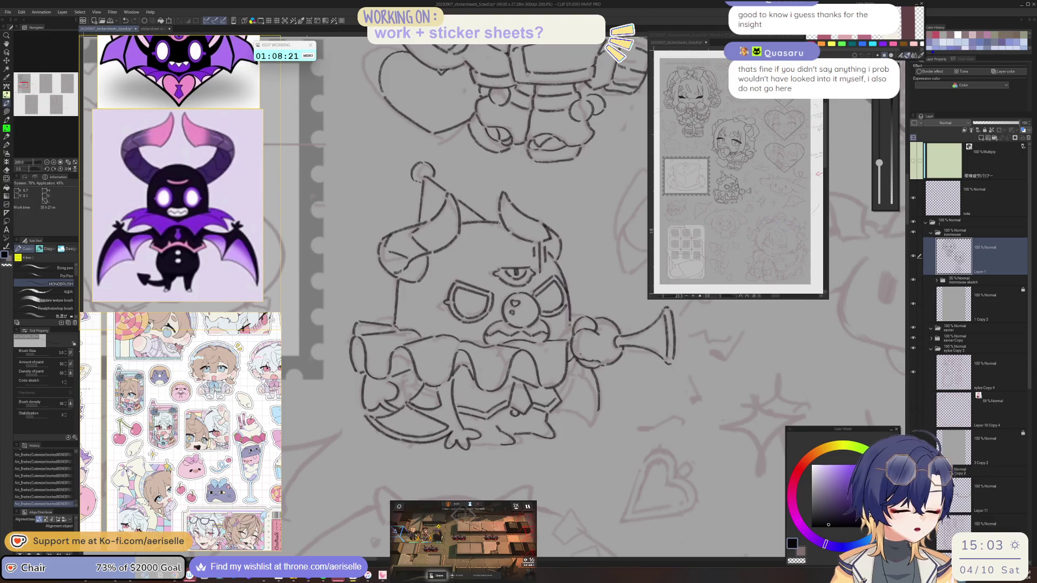
{"action": "key", "text": "h"}
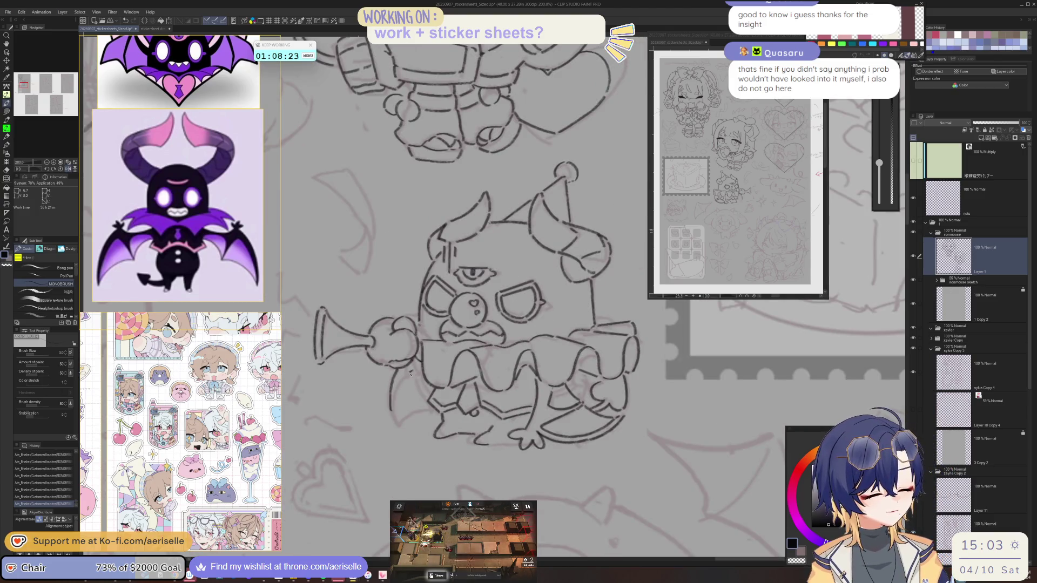
{"action": "left_click_drag", "start_coordinate": [397, 399], "coordinate": [399, 425]}
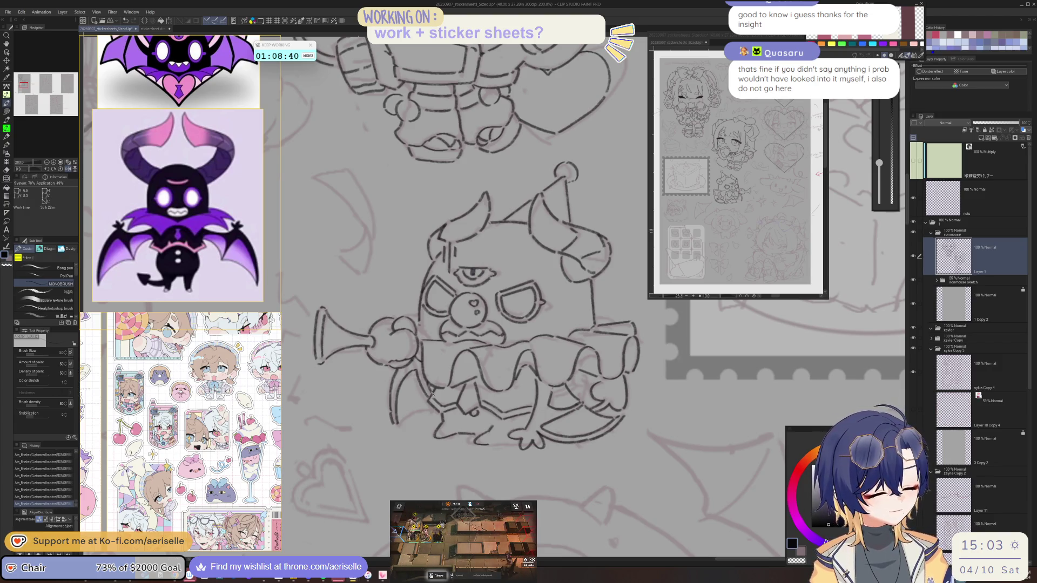
{"action": "key", "text": "ctrl+z"}
{"action": "key", "text": "ctrl+y"}
{"action": "key", "text": "h"}
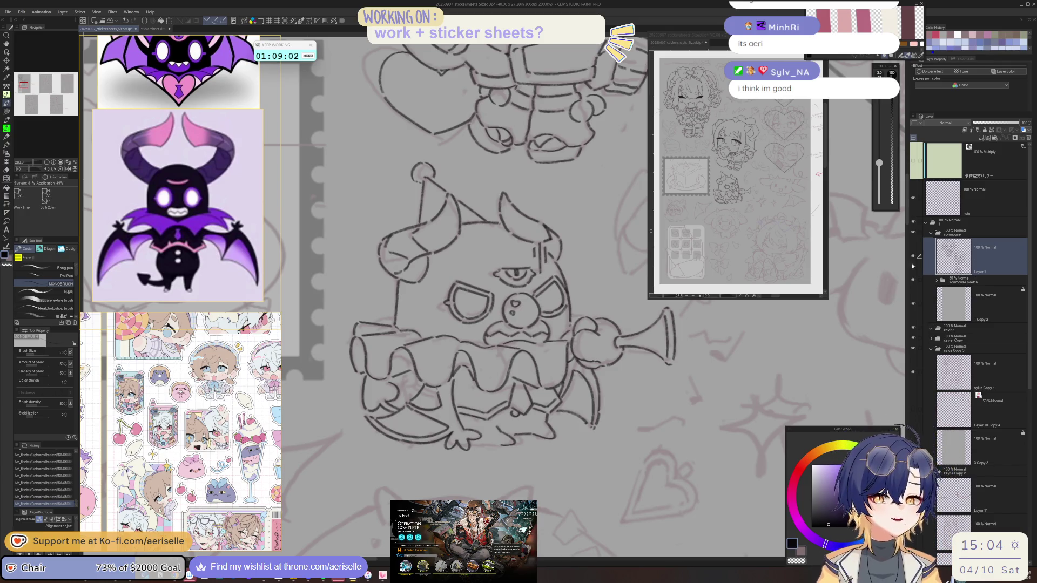
Flip the canvas view horizontally to review the creature's finished lineart.
{"action": "key", "text": "h"}
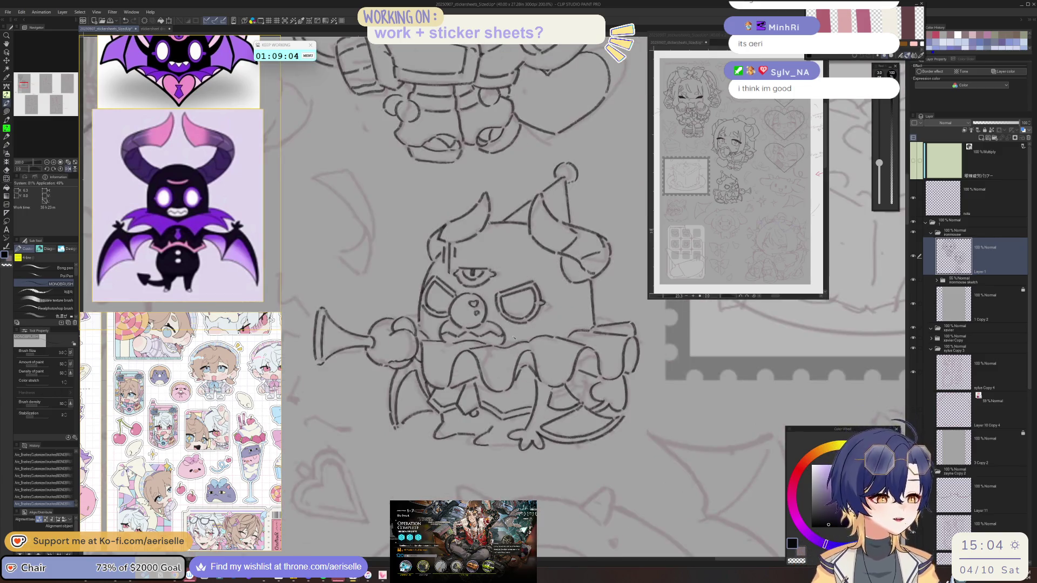
{"action": "left_click_drag", "start_coordinate": [622, 290], "coordinate": [460, 401]}
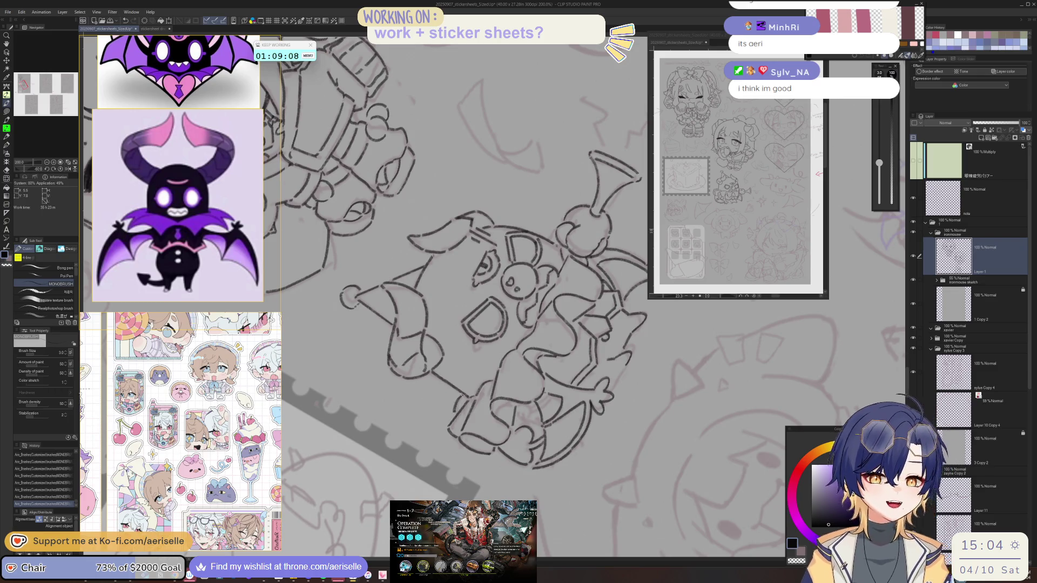
{"action": "key", "text": "h"}
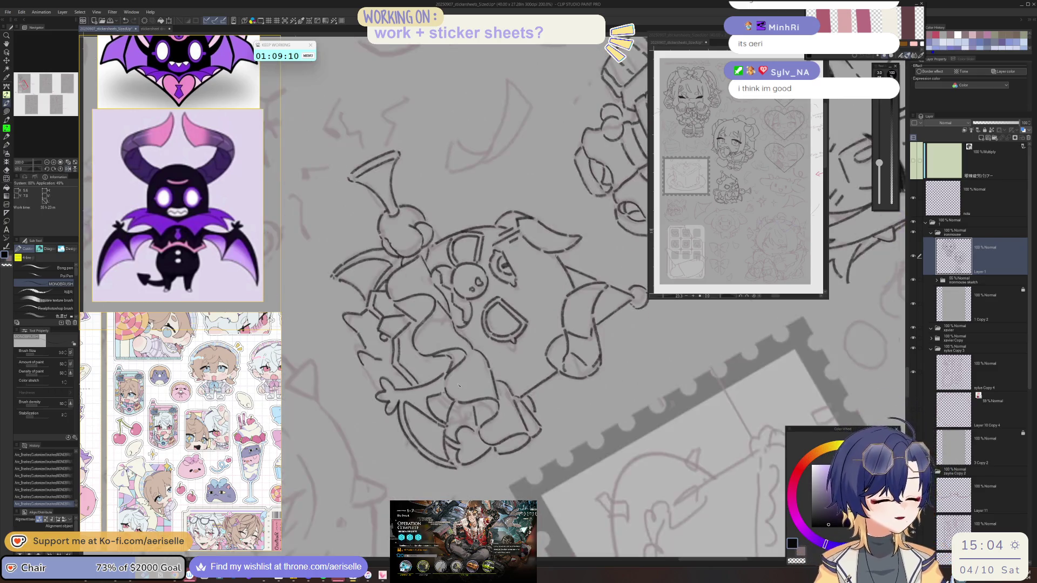
{"action": "key", "text": "h"}
{"action": "left_click_drag", "start_coordinate": [459, 385], "coordinate": [535, 223]}
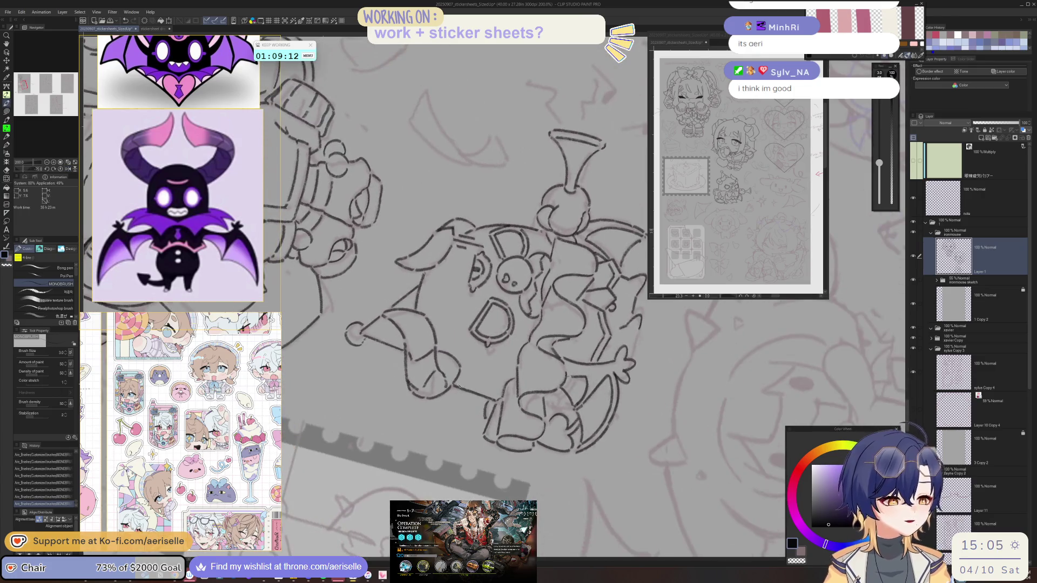
{"action": "key", "text": "ctrl+at"}
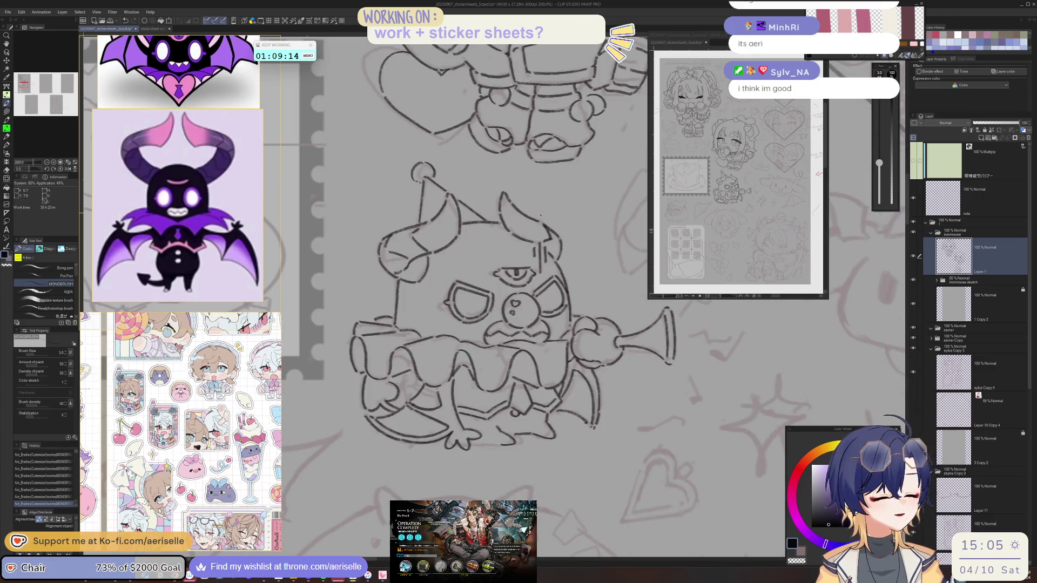
{"action": "left_click_drag", "start_coordinate": [647, 402], "coordinate": [647, 376]}
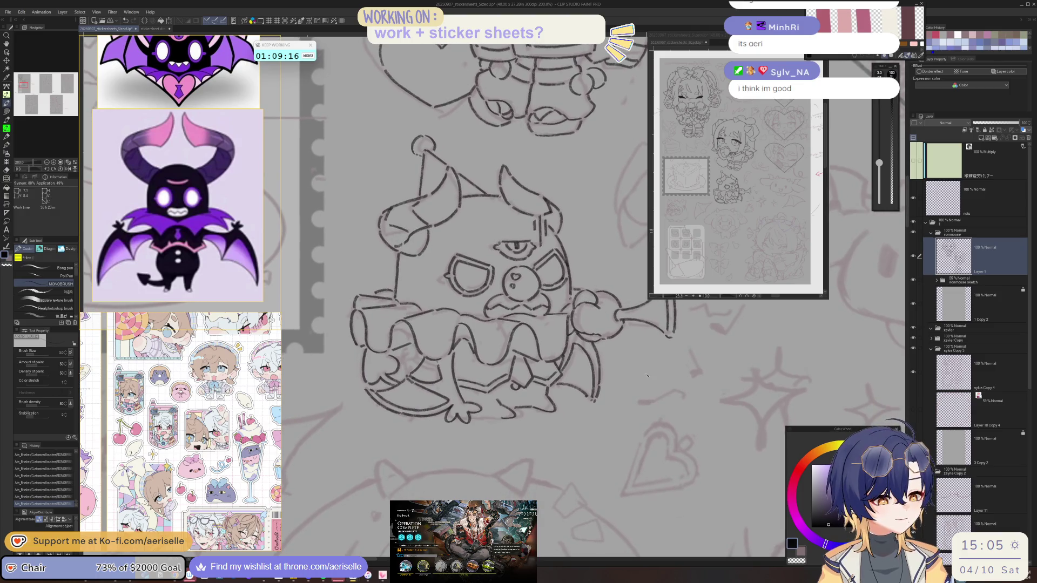
{"action": "key", "text": "h"}
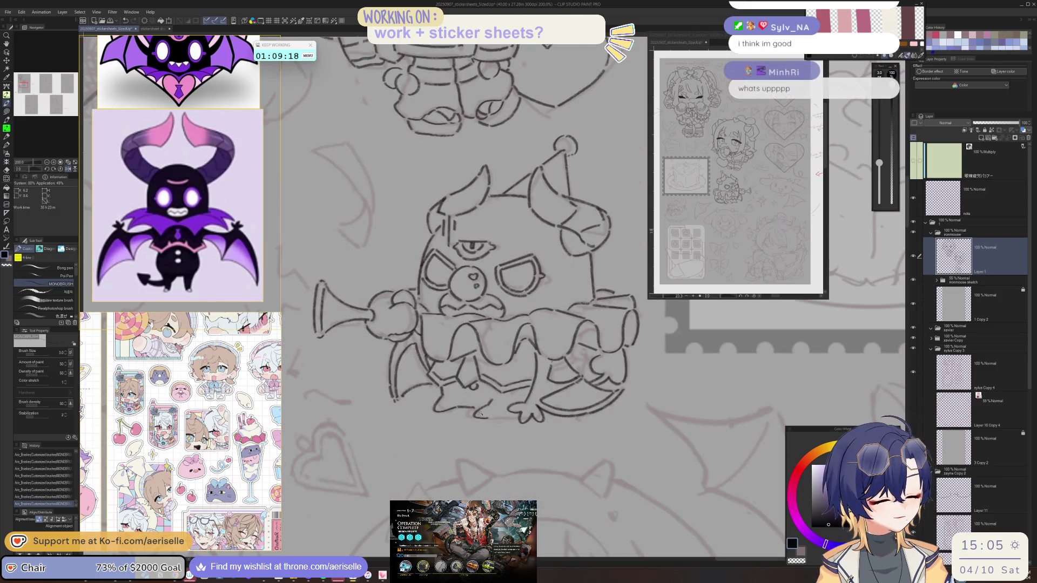
{"action": "key", "text": "asciicircum"}
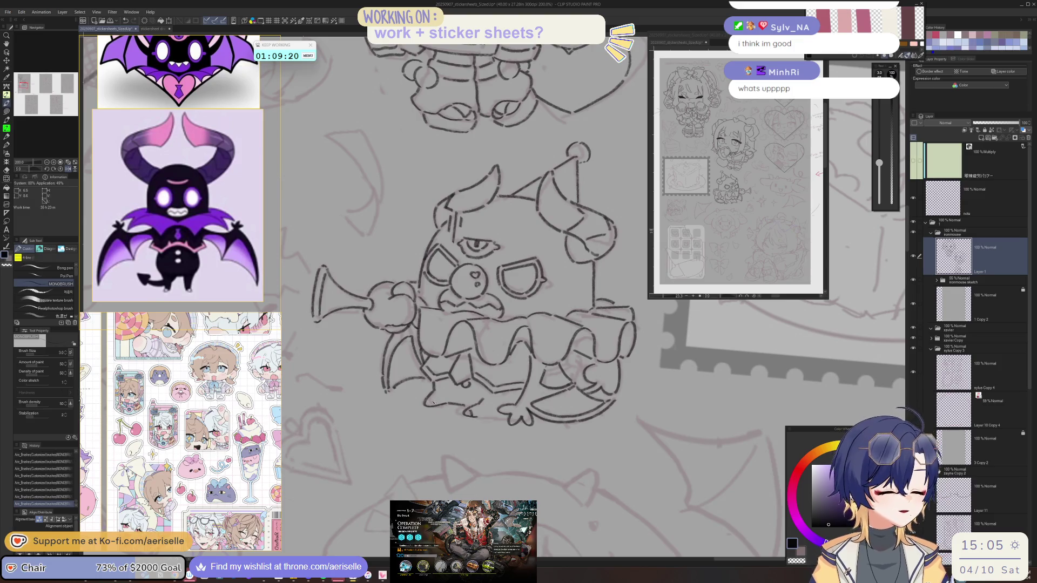
{"action": "mouse_move", "coordinate": [436, 390]}
{"action": "left_mouse_down"}
{"action": "mouse_move", "coordinate": [488, 410]}
{"action": "mouse_move", "coordinate": [561, 397]}
{"action": "mouse_move", "coordinate": [603, 357]}
{"action": "left_mouse_up"}
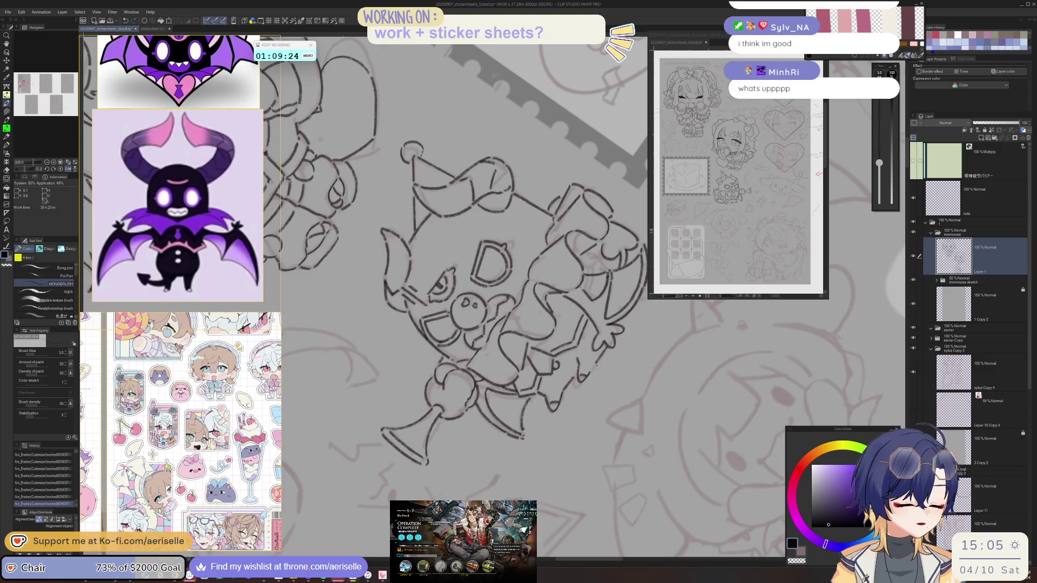
{"action": "key", "text": "ctrl+alt+0"}
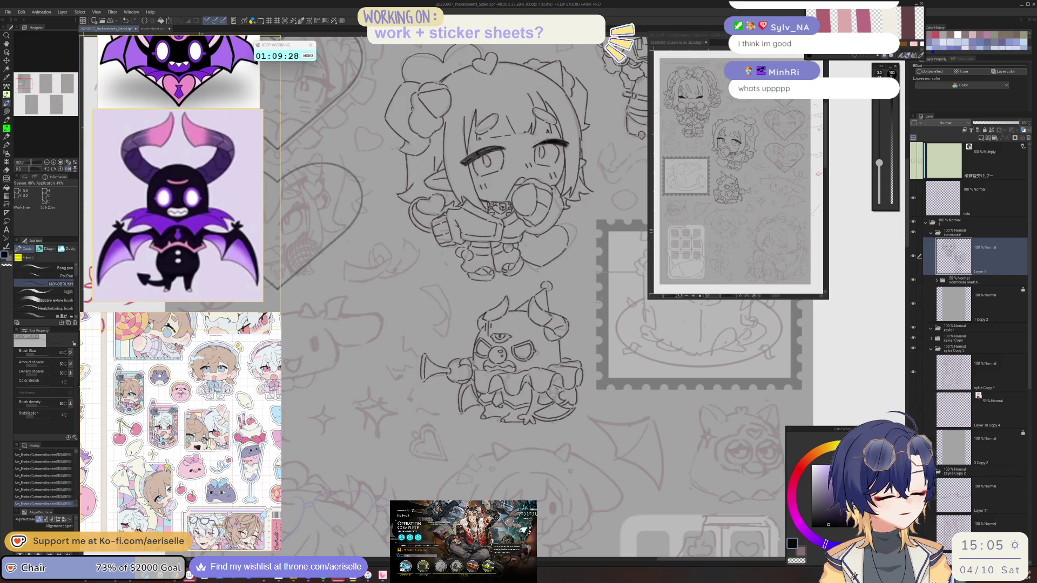
{"action": "scroll", "coordinate": [557, 382], "scroll_direction": "up", "scroll_amount": 3}
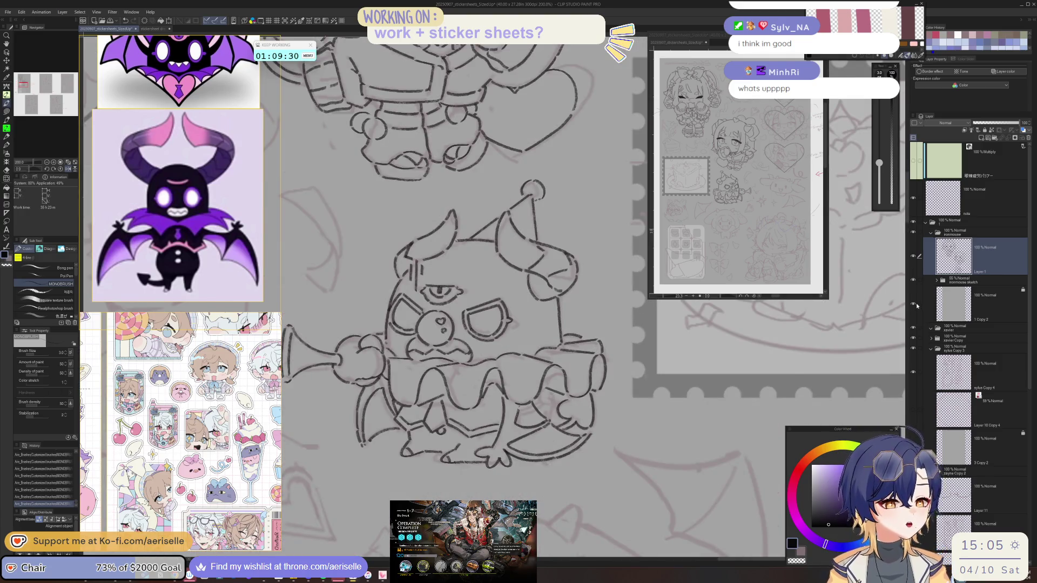
{"action": "left_click", "coordinate": [913, 280]}
{"action": "left_click", "coordinate": [913, 280]}
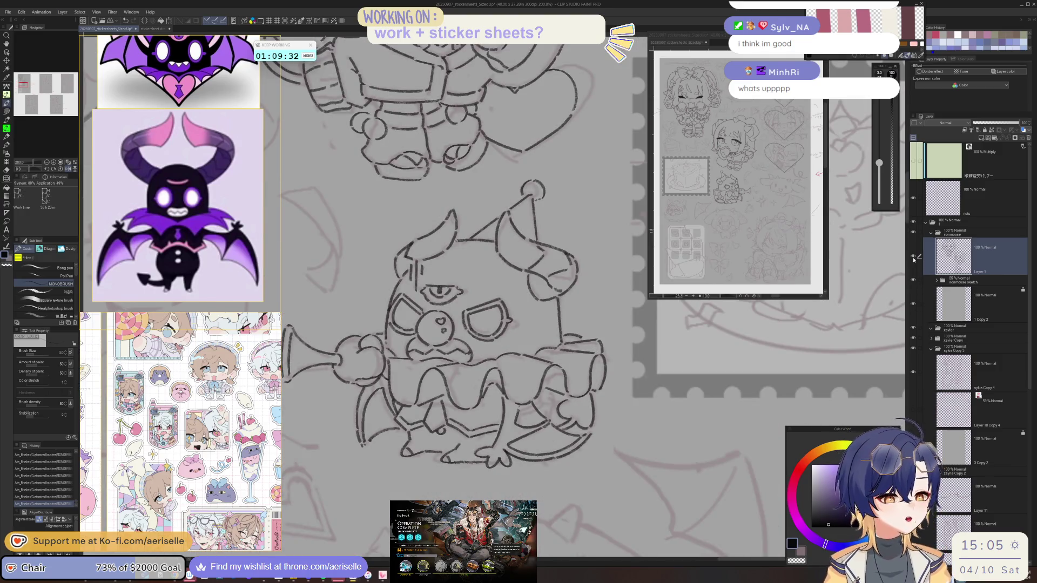
{"action": "left_click", "coordinate": [914, 257]}
{"action": "left_click", "coordinate": [914, 257]}
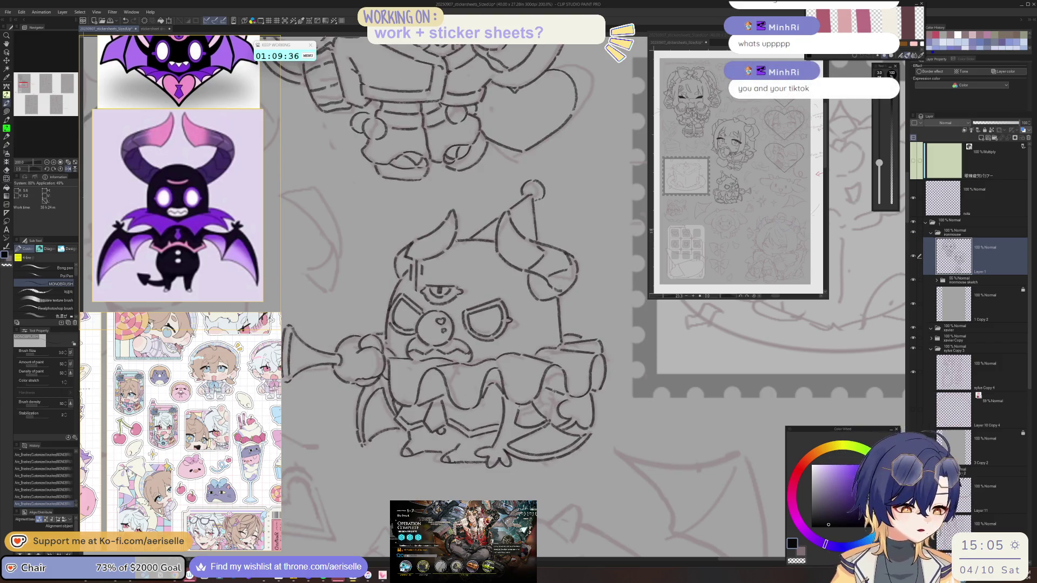
{"action": "key", "text": "asciicircum"}
{"action": "key", "text": "asciicircum"}
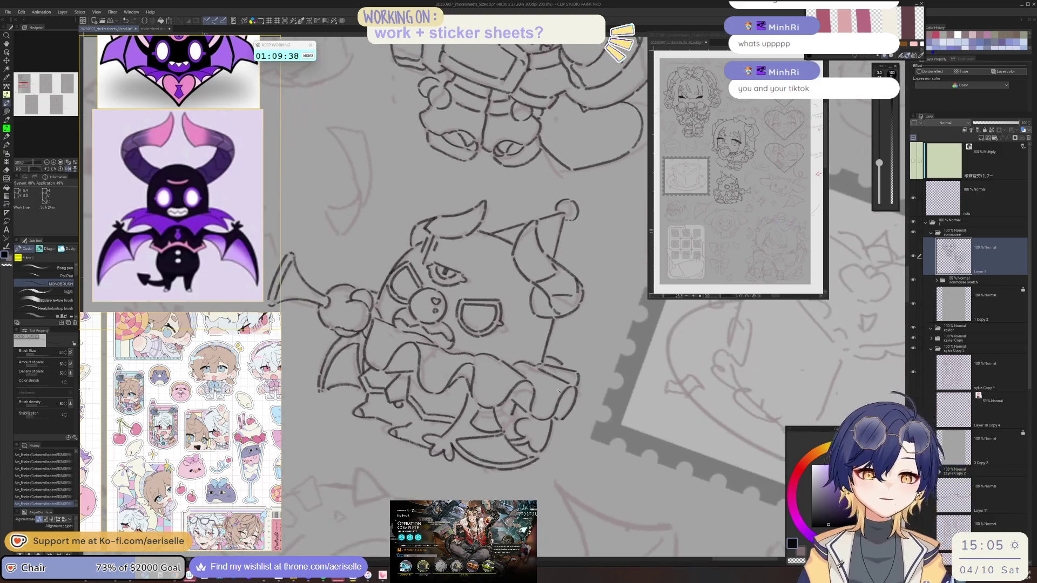
{"action": "key", "text": "asciicircum"}
{"action": "key", "text": "asciicircum"}
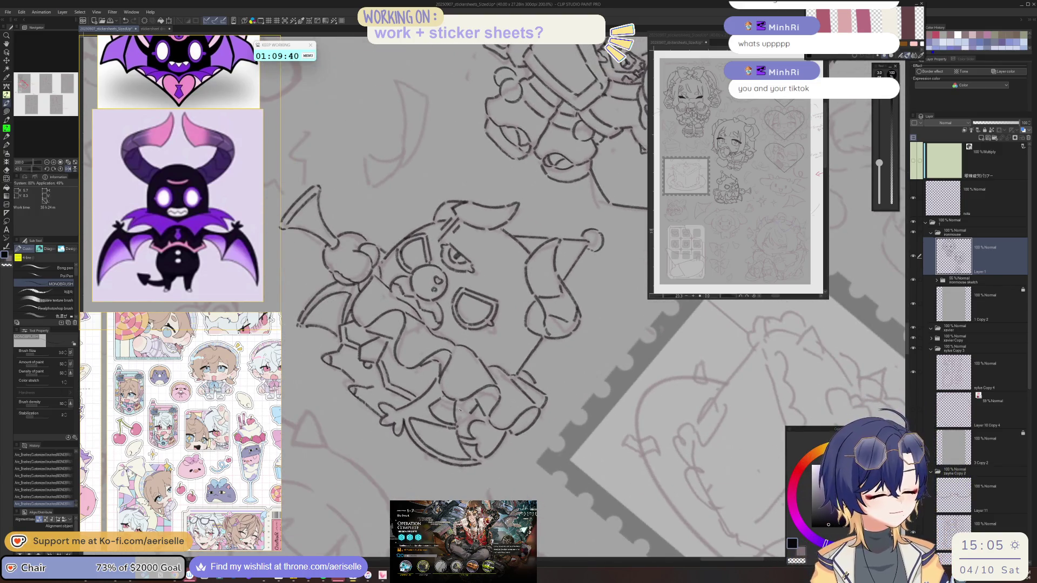
{"action": "key", "text": "minus"}
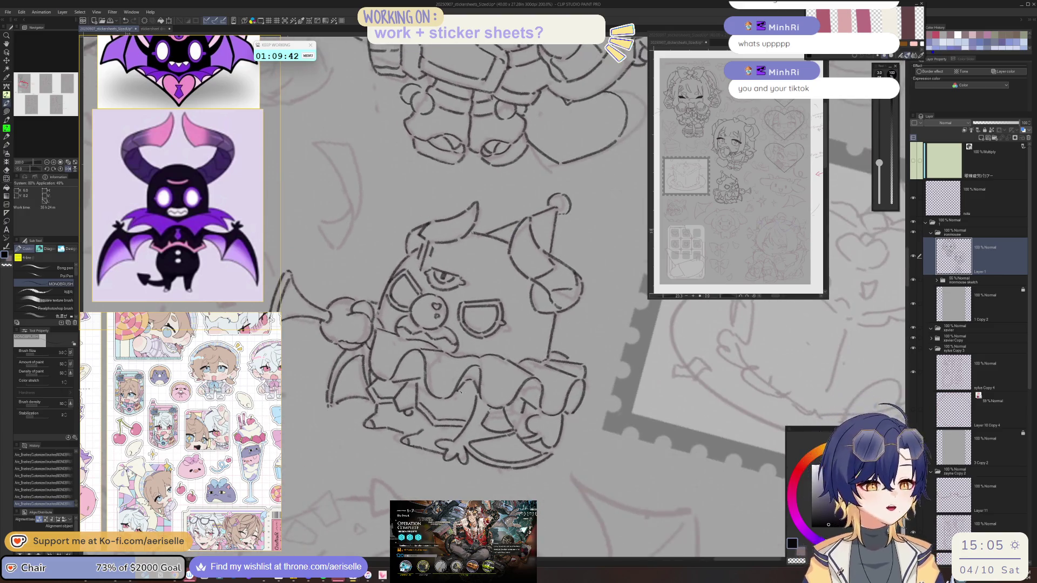
{"action": "key", "text": "asciicircum"}
{"action": "key", "text": "asciicircum"}
{"action": "key", "text": "asciicircum"}
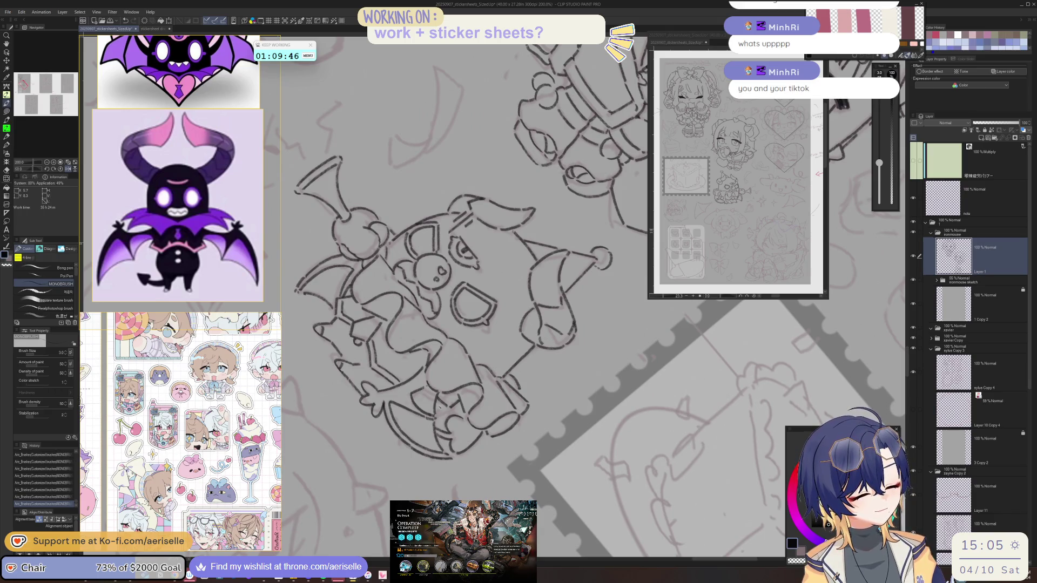
{"action": "key", "text": "minus"}
{"action": "key", "text": "minus"}
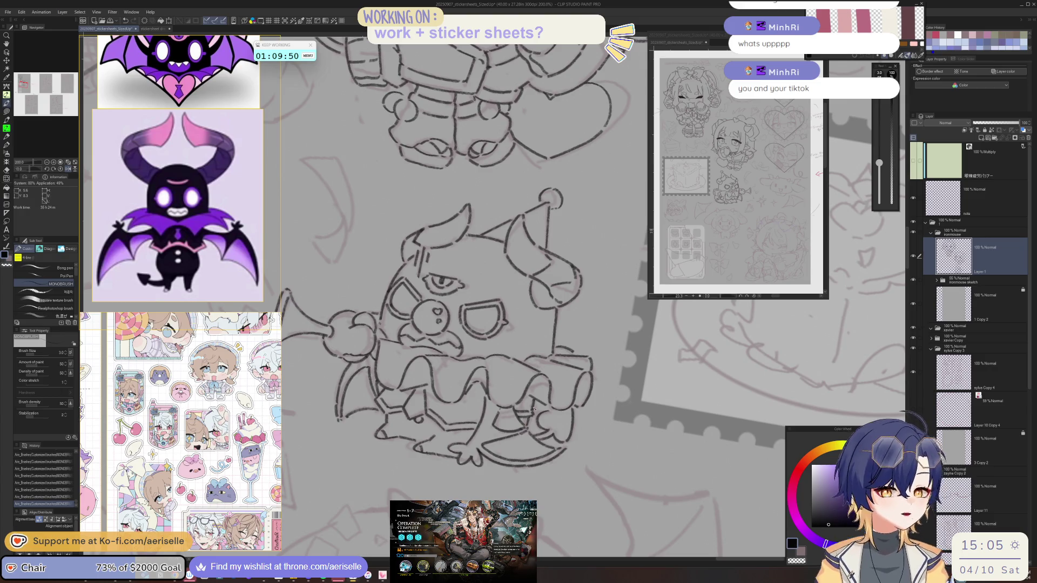
{"action": "key", "text": "minus"}
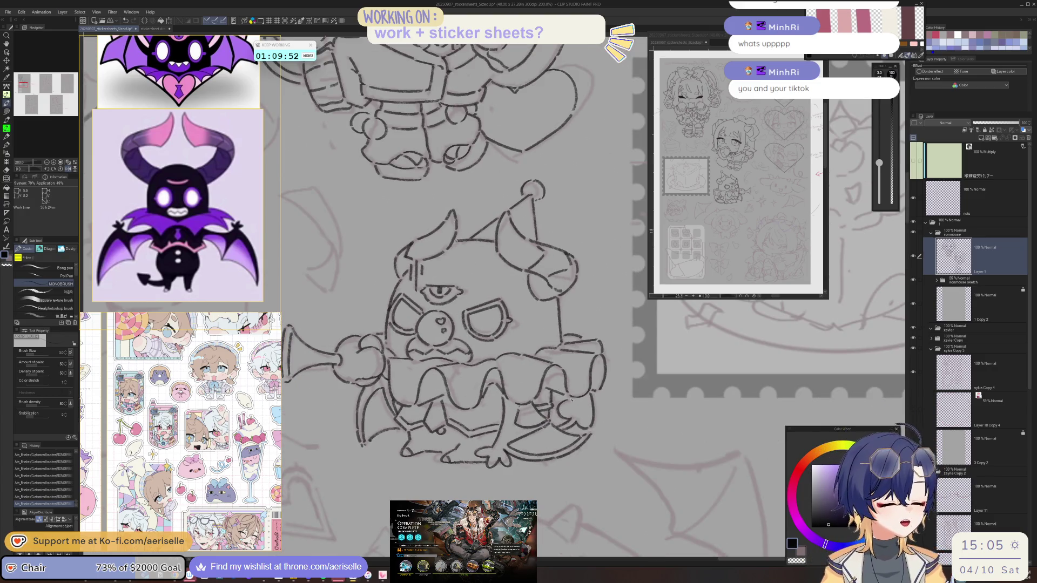
{"action": "left_click", "coordinate": [46, 162]}
{"action": "left_click", "coordinate": [68, 169]}
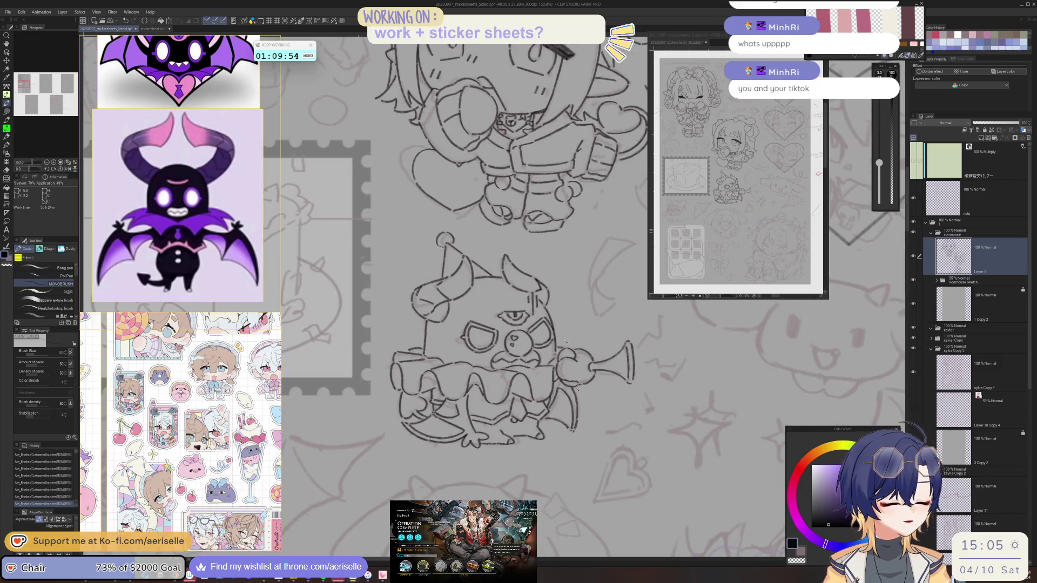
{"action": "scroll", "coordinate": [508, 369], "scroll_direction": "down", "scroll_amount": 3}
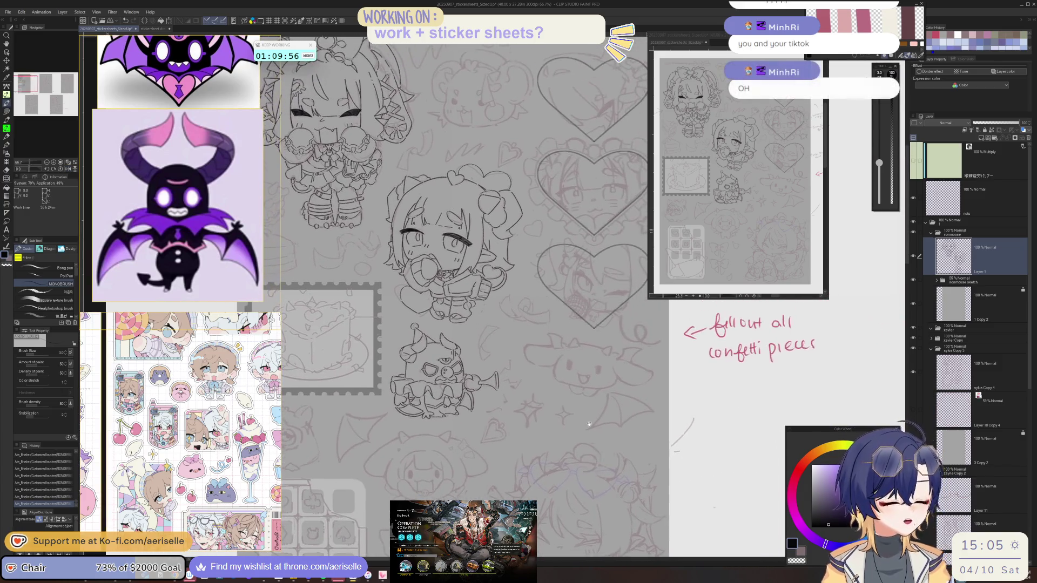
{"action": "scroll", "coordinate": [507, 370], "scroll_direction": "up", "scroll_amount": 4}
{"action": "key", "text": "minus"}
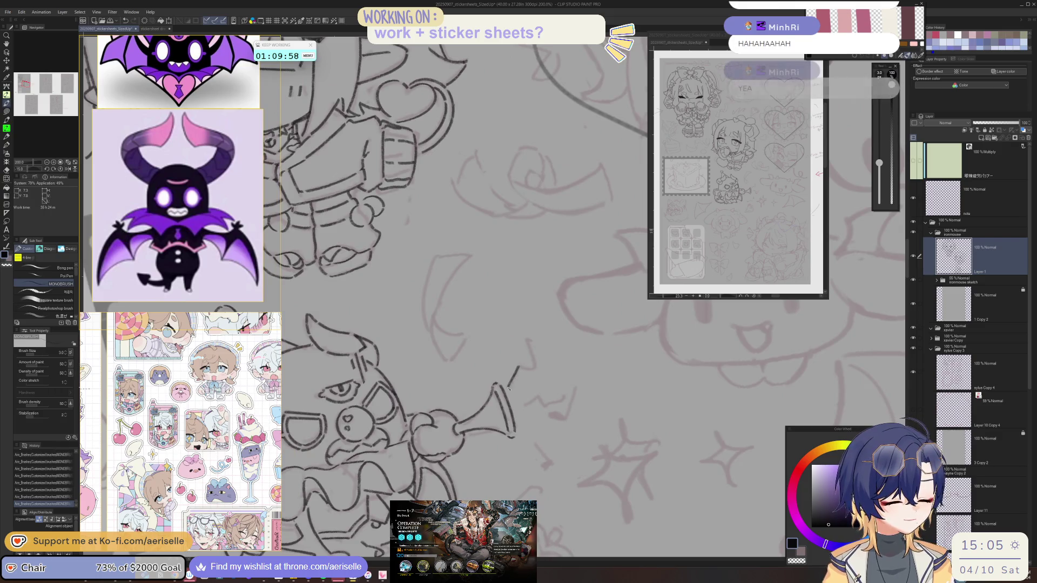
Extend the zigzag line beside the creature's trumpet.
{"action": "key", "text": "asciicircum"}
{"action": "key", "text": "minus"}
{"action": "key", "text": "minus"}
{"action": "key", "text": "minus"}
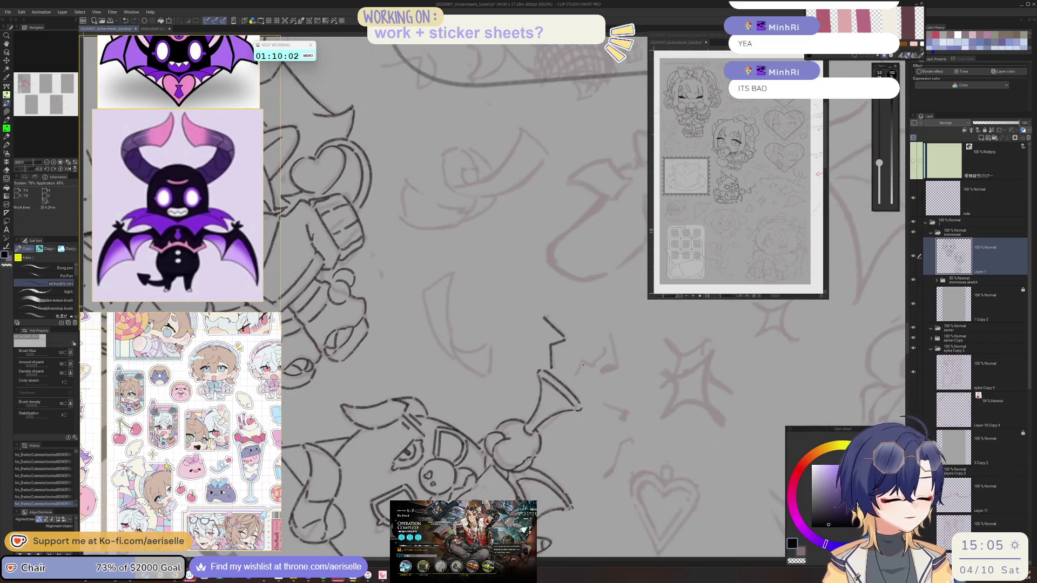
{"action": "key", "text": "asciicircum"}
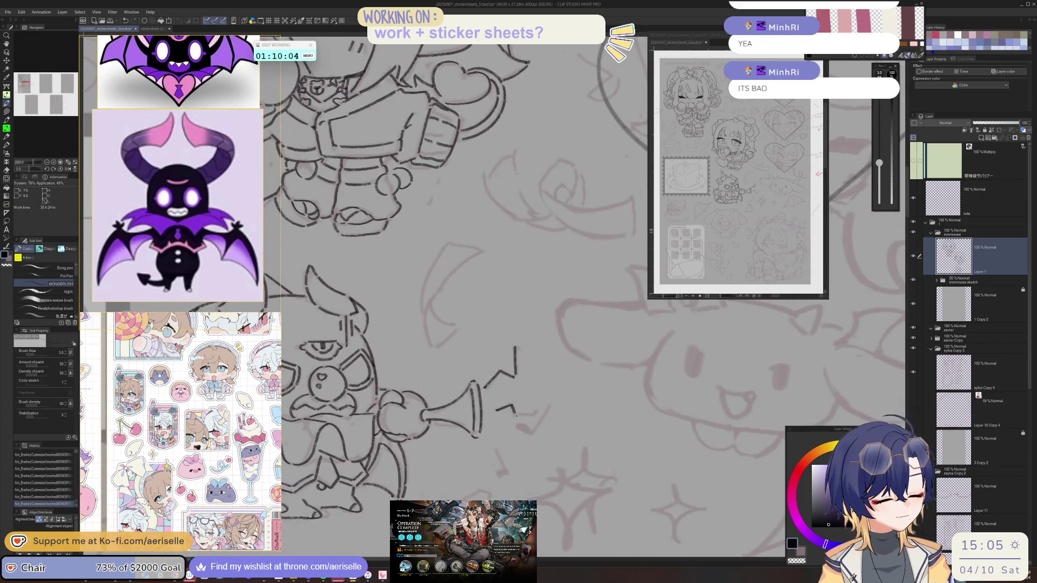
{"action": "key", "text": "minus"}
{"action": "key", "text": "minus"}
{"action": "key", "text": "minus"}
{"action": "left_click_drag", "start_coordinate": [593, 369], "coordinate": [601, 360]}
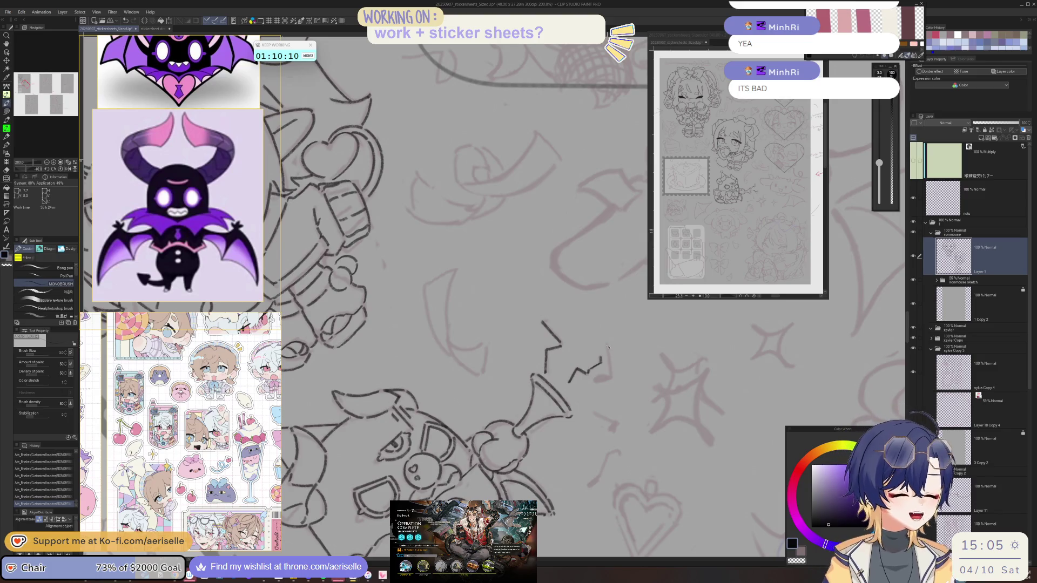
{"action": "mouse_move", "coordinate": [607, 346]}
{"action": "left_mouse_down"}
{"action": "mouse_move", "coordinate": [539, 421]}
{"action": "mouse_move", "coordinate": [530, 448]}
{"action": "left_mouse_up"}
Fill a musical note head solid and add a short stroke near the trumpet tip.
{"action": "scroll", "coordinate": [539, 420], "scroll_direction": "up", "scroll_amount": 2}
{"action": "left_click_drag", "start_coordinate": [546, 421], "coordinate": [538, 434]}
{"action": "scroll", "coordinate": [538, 434], "scroll_direction": "down", "scroll_amount": 4}
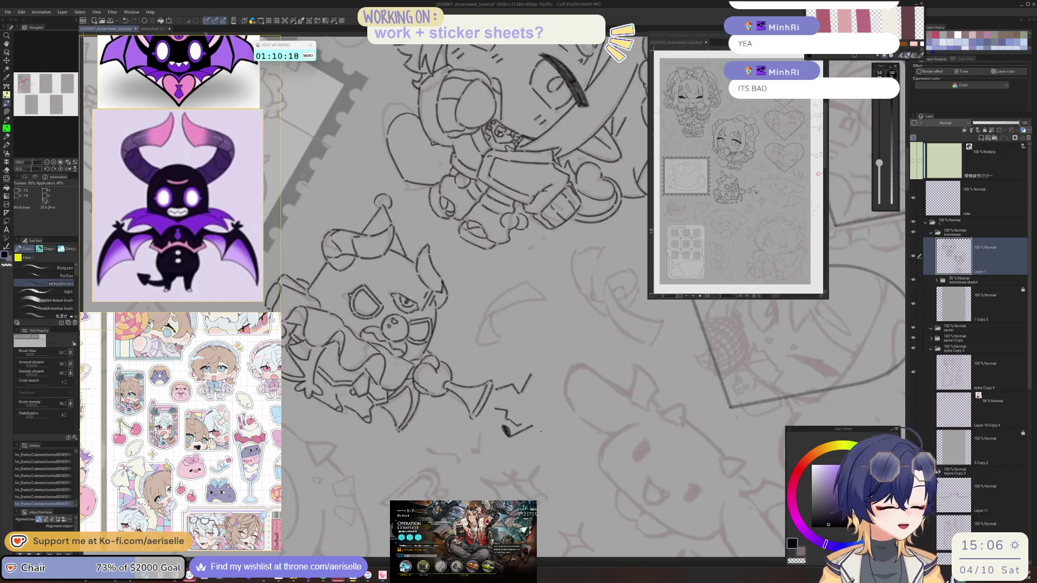
{"action": "scroll", "coordinate": [552, 428], "scroll_direction": "up", "scroll_amount": 1}
{"action": "left_click_drag", "start_coordinate": [562, 424], "coordinate": [550, 446]}
{"action": "scroll", "coordinate": [556, 428], "scroll_direction": "up", "scroll_amount": 1}
{"action": "scroll", "coordinate": [556, 428], "scroll_direction": "up", "scroll_amount": 4}
Draw a hooked musical note by the trumpet with a straight stem.
{"action": "mouse_move", "coordinate": [612, 410]}
{"action": "left_mouse_down"}
{"action": "mouse_move", "coordinate": [588, 422]}
{"action": "mouse_move", "coordinate": [586, 443]}
{"action": "left_mouse_up"}
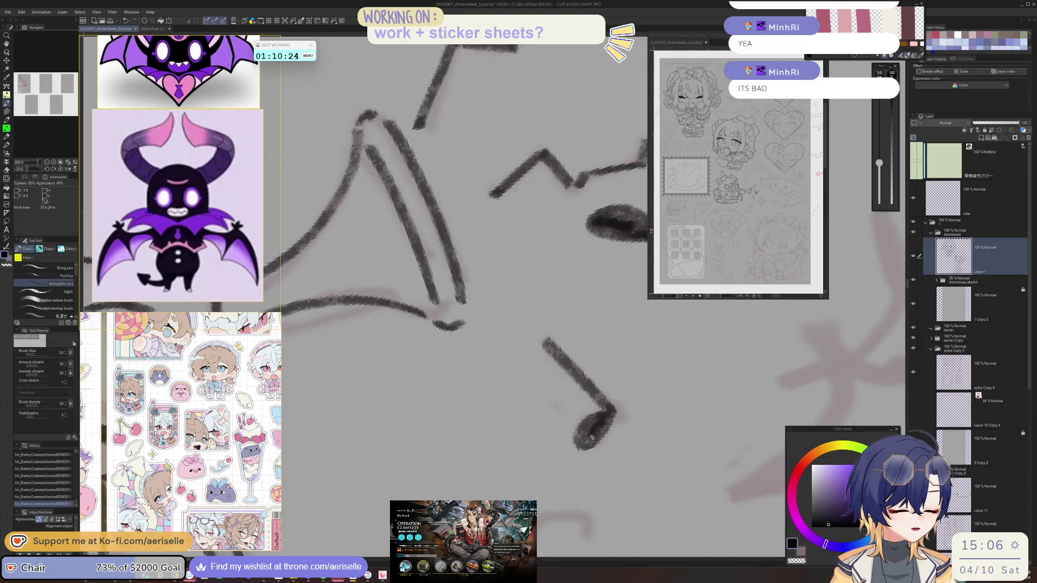
{"action": "scroll", "coordinate": [599, 430], "scroll_direction": "down", "scroll_amount": 6}
{"action": "scroll", "coordinate": [601, 427], "scroll_direction": "up", "scroll_amount": 2}
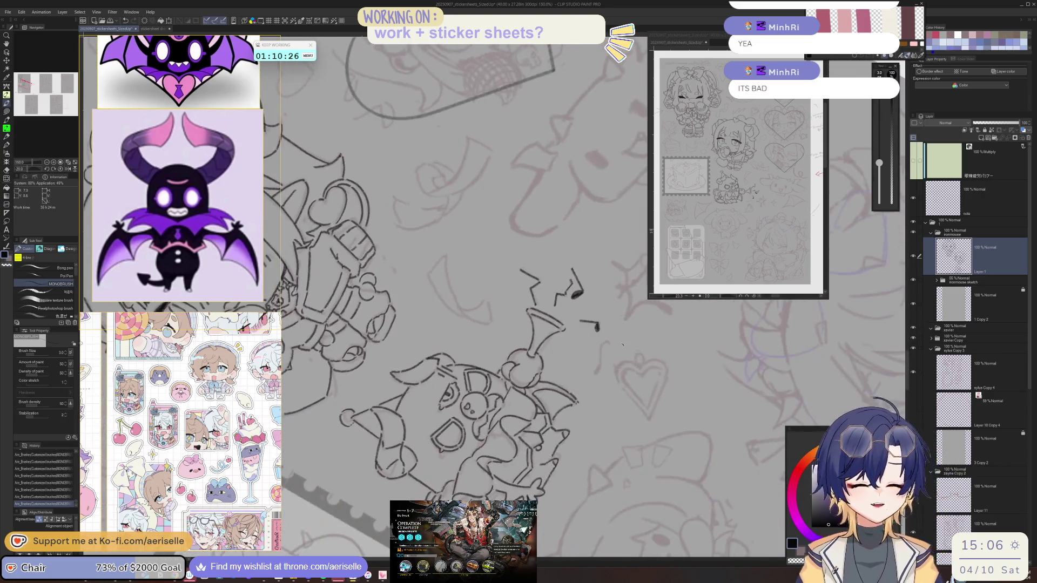
{"action": "scroll", "coordinate": [606, 344], "scroll_direction": "up", "scroll_amount": 2}
{"action": "left_click_drag", "start_coordinate": [592, 360], "coordinate": [578, 424]}
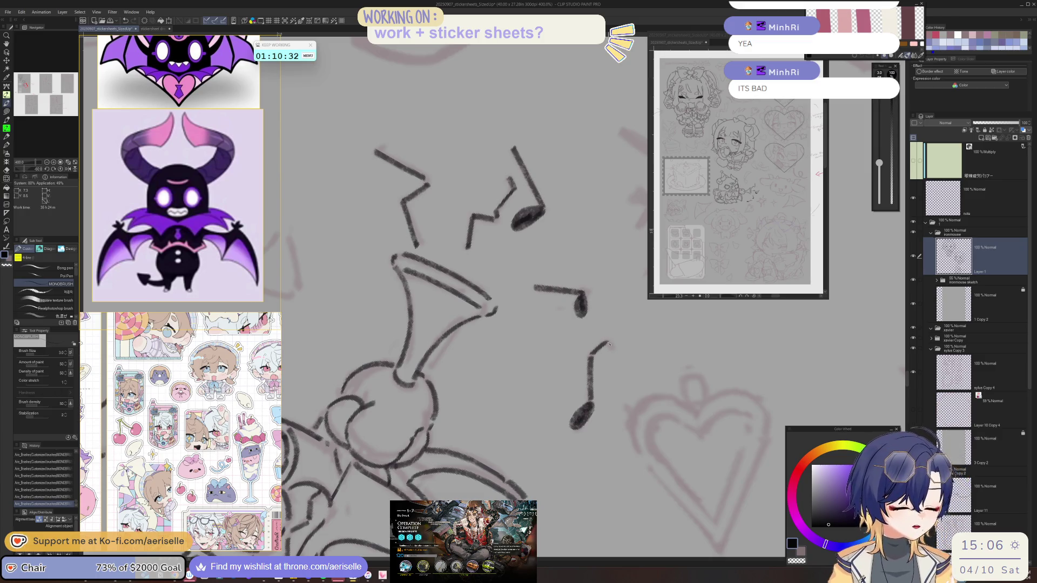
{"action": "scroll", "coordinate": [613, 349], "scroll_direction": "down", "scroll_amount": 4}
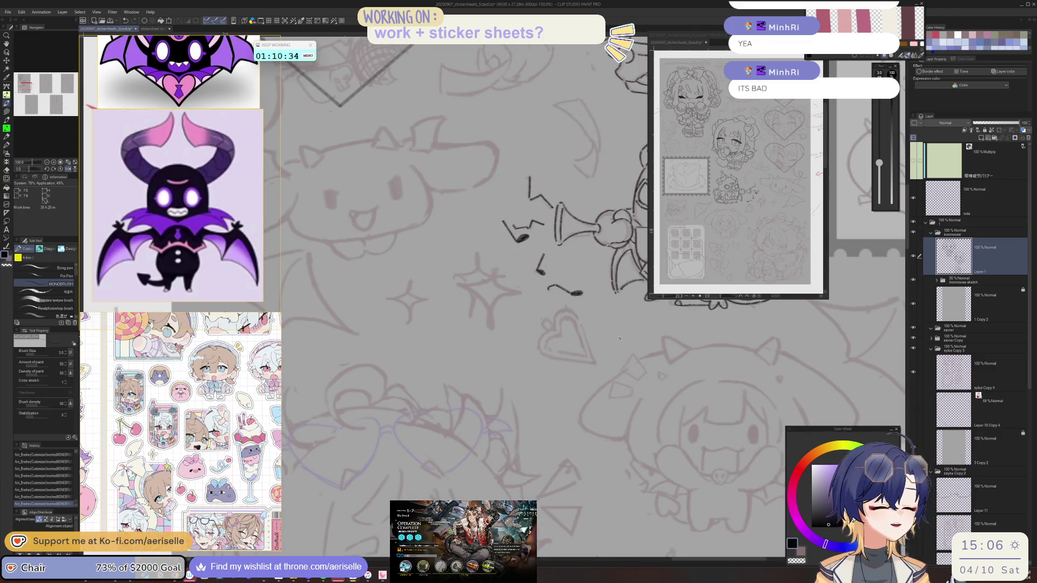
{"action": "scroll", "coordinate": [619, 338], "scroll_direction": "down", "scroll_amount": 3}
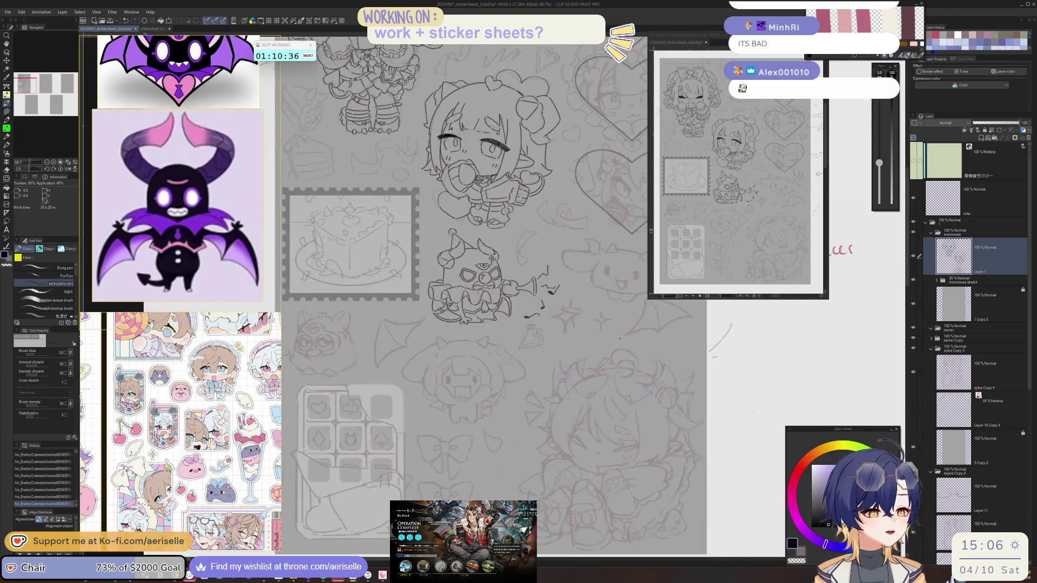
{"action": "scroll", "coordinate": [619, 338], "scroll_direction": "up", "scroll_amount": 2}
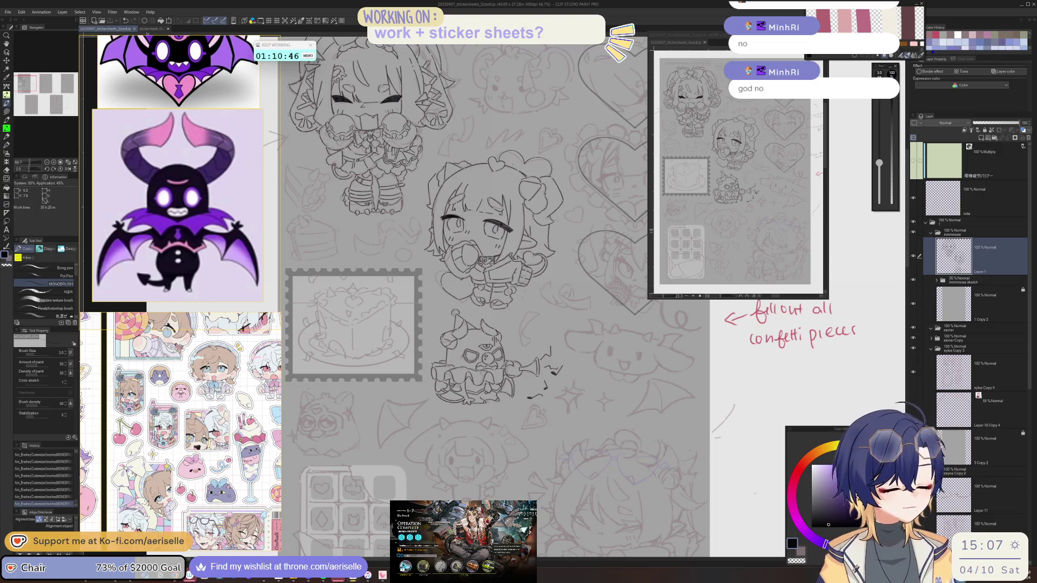
Ink the horned pup's first eye and fill it solid black.
{"action": "mouse_move", "coordinate": [695, 398]}
{"action": "left_mouse_down"}
{"action": "mouse_move", "coordinate": [631, 385]}
{"action": "mouse_move", "coordinate": [522, 322]}
{"action": "left_mouse_up"}
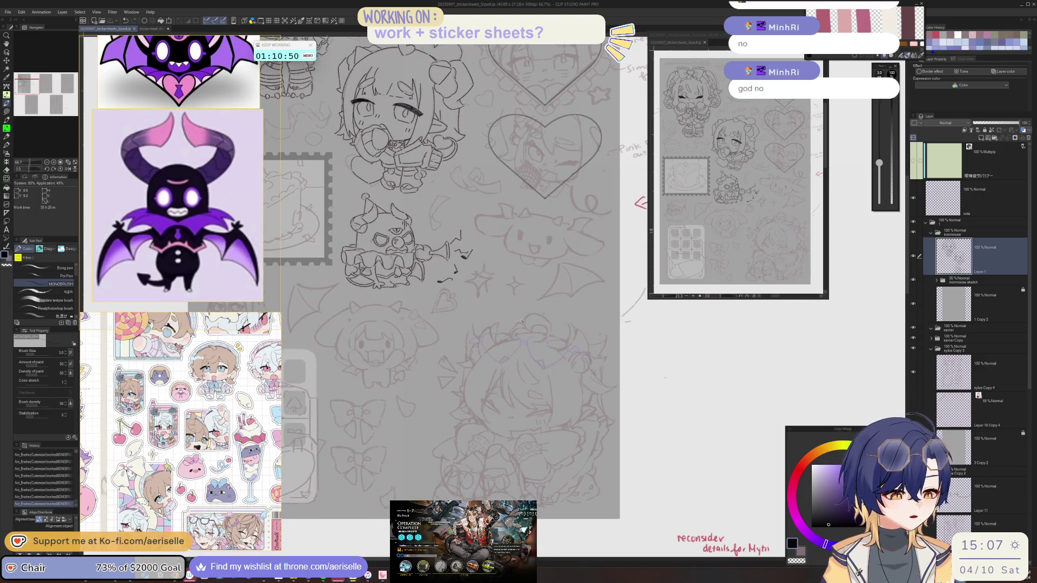
{"action": "scroll", "coordinate": [355, 297], "scroll_direction": "up", "scroll_amount": 5}
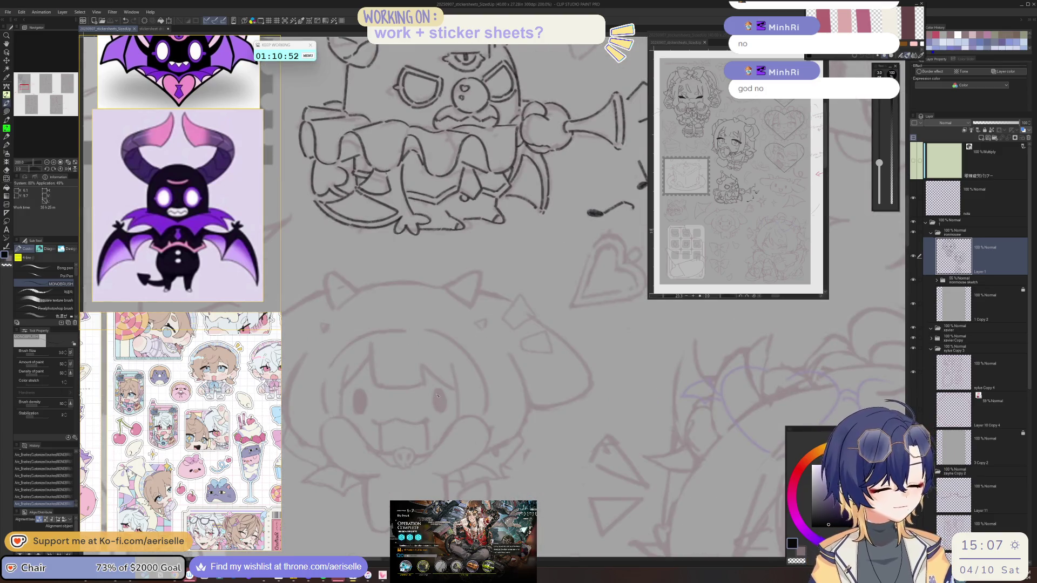
{"action": "left_click_drag", "start_coordinate": [437, 391], "coordinate": [439, 392]}
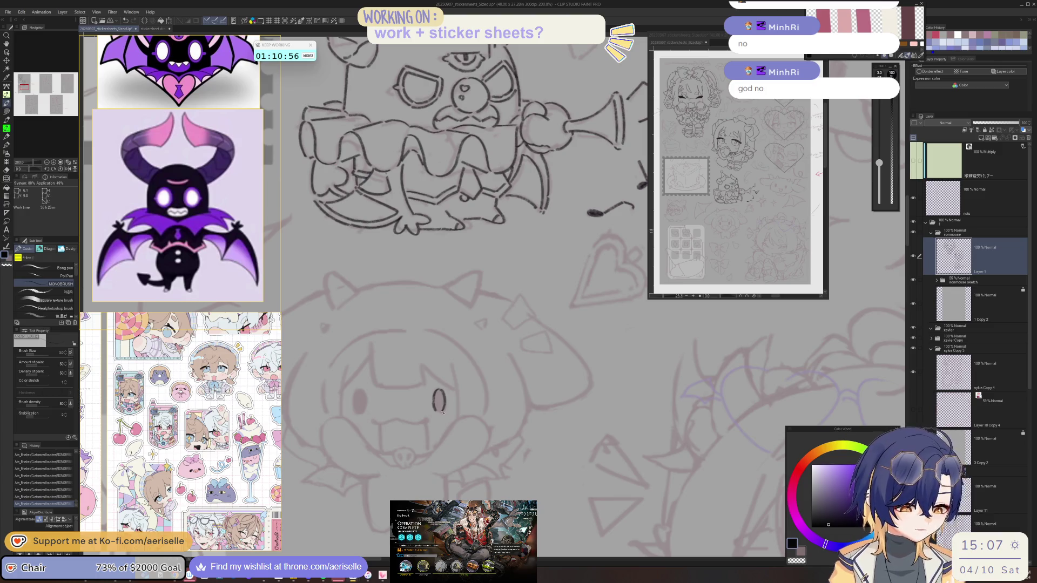
{"action": "mouse_move", "coordinate": [440, 394]}
{"action": "left_mouse_down"}
{"action": "mouse_move", "coordinate": [438, 411]}
{"action": "mouse_move", "coordinate": [439, 400]}
{"action": "mouse_move", "coordinate": [555, 399]}
{"action": "mouse_move", "coordinate": [524, 383]}
{"action": "left_mouse_up"}
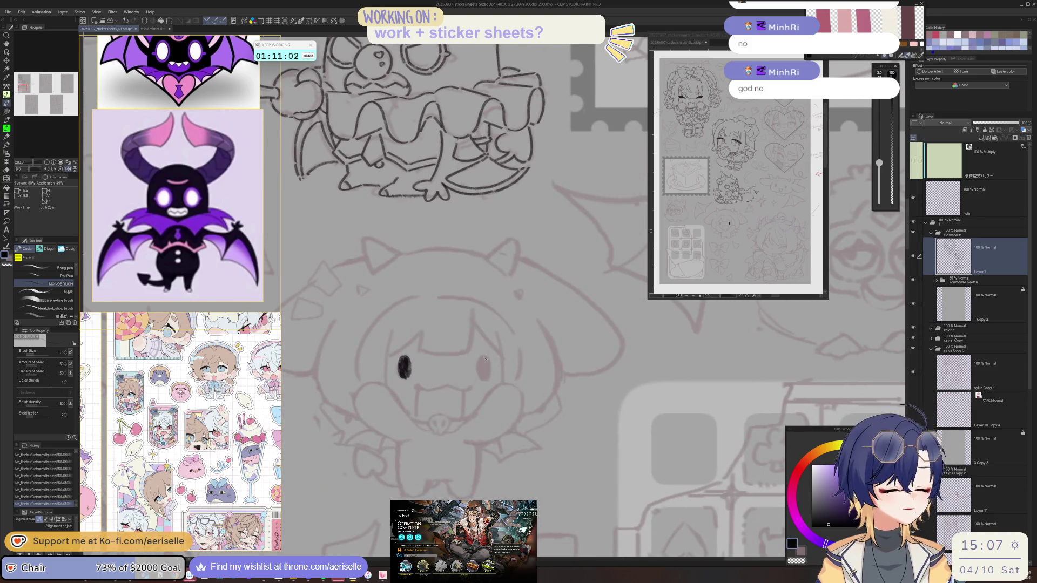
{"action": "scroll", "coordinate": [485, 358], "scroll_direction": "up", "scroll_amount": 2}
Outline and fill the pup's second eye solid black.
{"action": "mouse_move", "coordinate": [483, 356]}
{"action": "left_mouse_down"}
{"action": "mouse_move", "coordinate": [471, 378]}
{"action": "mouse_move", "coordinate": [478, 403]}
{"action": "left_mouse_up"}
{"action": "mouse_move", "coordinate": [489, 358]}
{"action": "left_mouse_down"}
{"action": "mouse_move", "coordinate": [496, 385]}
{"action": "mouse_move", "coordinate": [476, 405]}
{"action": "left_mouse_up"}
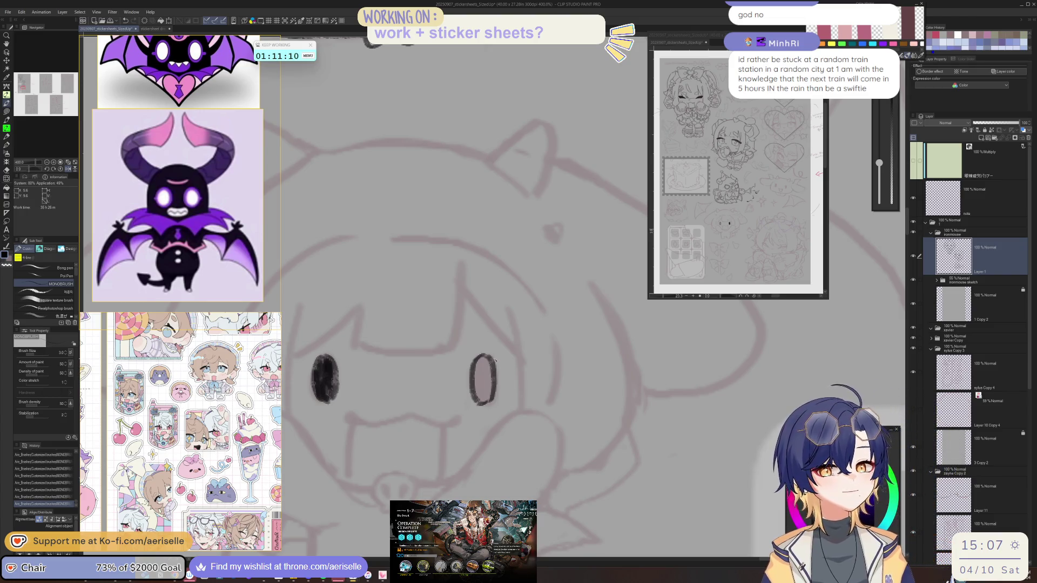
{"action": "left_click_drag", "start_coordinate": [479, 360], "coordinate": [478, 401]}
{"action": "key", "text": "ctrl+z"}
{"action": "key", "text": "ctrl+z"}
{"action": "mouse_move", "coordinate": [479, 362]}
{"action": "left_mouse_down"}
{"action": "mouse_move", "coordinate": [483, 405]}
{"action": "mouse_move", "coordinate": [493, 376]}
{"action": "left_mouse_up"}
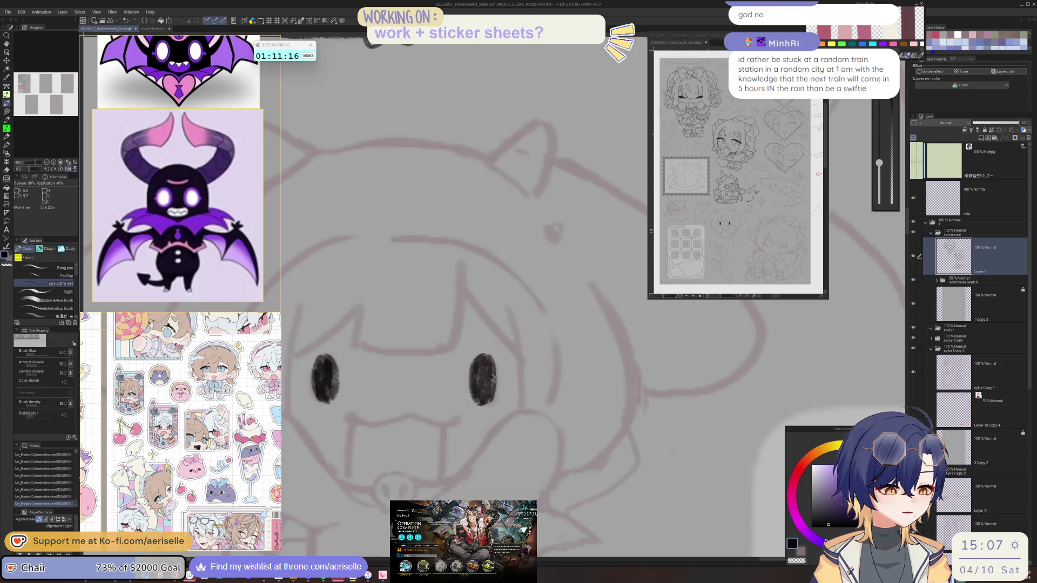
{"action": "scroll", "coordinate": [492, 377], "scroll_direction": "down", "scroll_amount": 5}
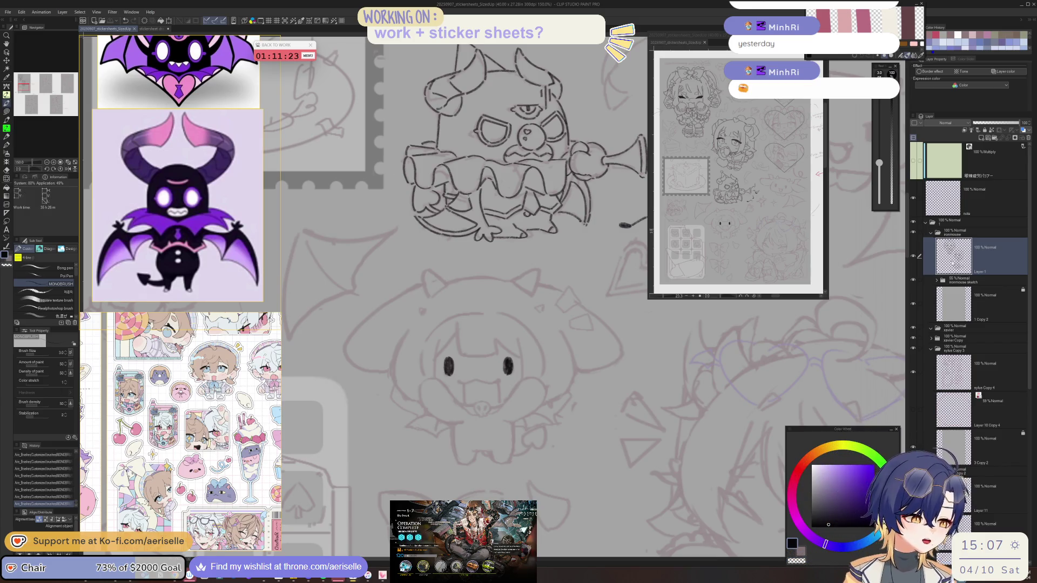
Ink the pup's mouth and right fang, then switch to the music player.
{"action": "scroll", "coordinate": [459, 382], "scroll_direction": "up", "scroll_amount": 1}
{"action": "left_click", "coordinate": [458, 381]}
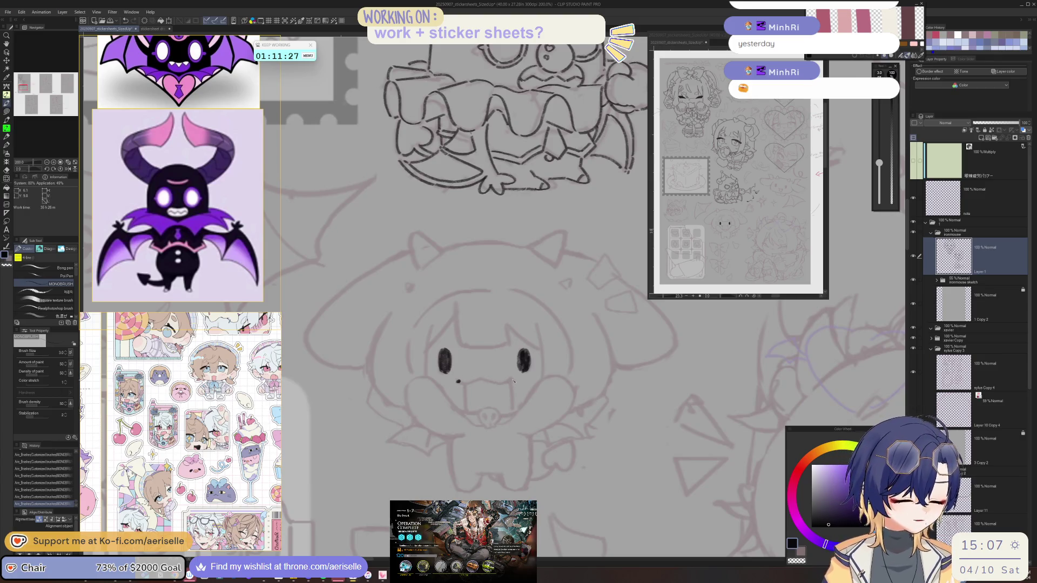
{"action": "mouse_move", "coordinate": [470, 370]}
{"action": "left_mouse_down"}
{"action": "mouse_move", "coordinate": [535, 372]}
{"action": "mouse_move", "coordinate": [456, 372]}
{"action": "mouse_move", "coordinate": [522, 377]}
{"action": "mouse_move", "coordinate": [545, 366]}
{"action": "left_mouse_up"}
{"action": "key", "text": "ctrl+z"}
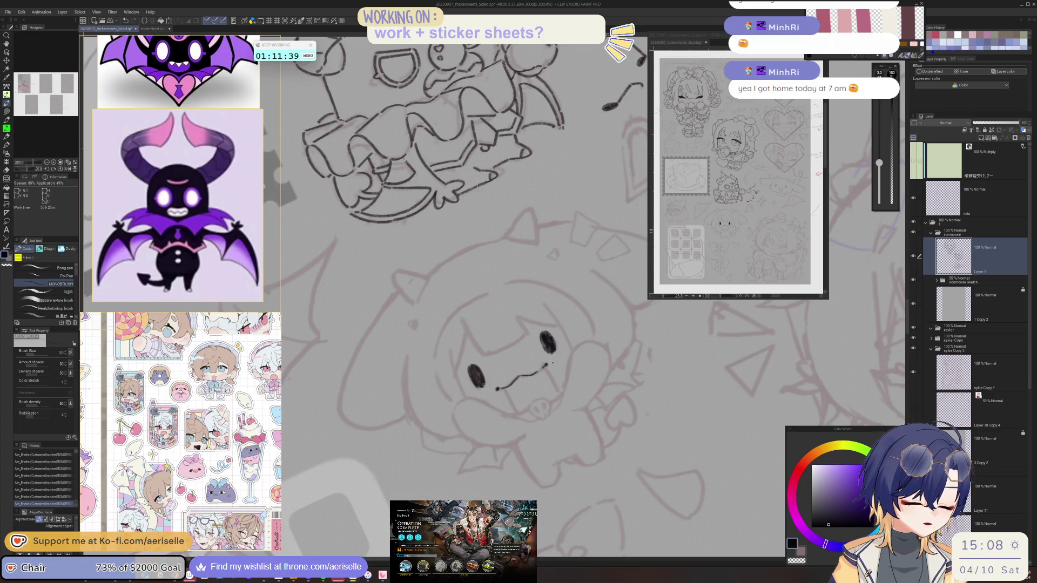
{"action": "key", "text": "ctrl+at"}
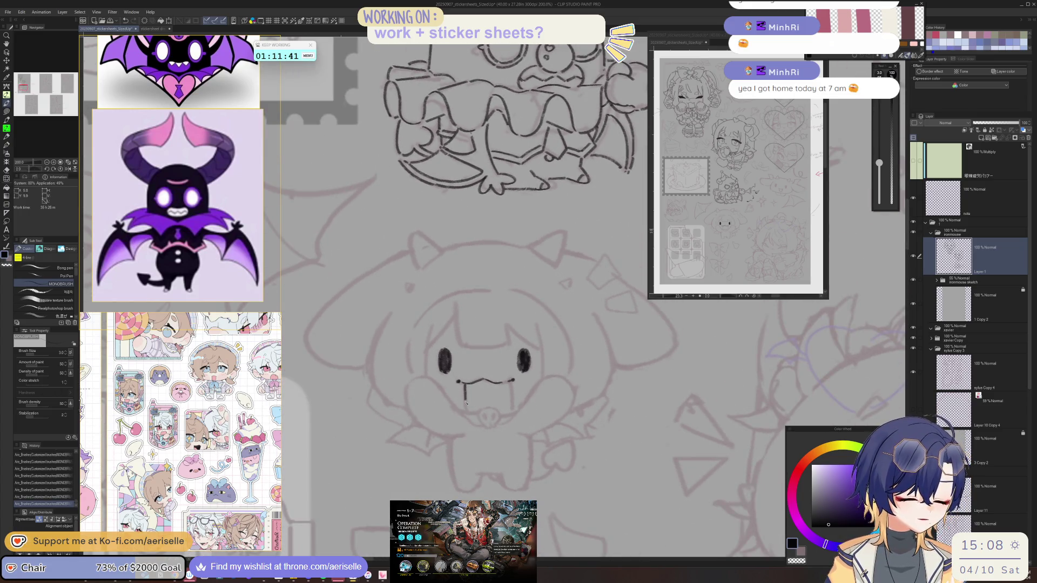
{"action": "left_click_drag", "start_coordinate": [511, 389], "coordinate": [509, 410]}
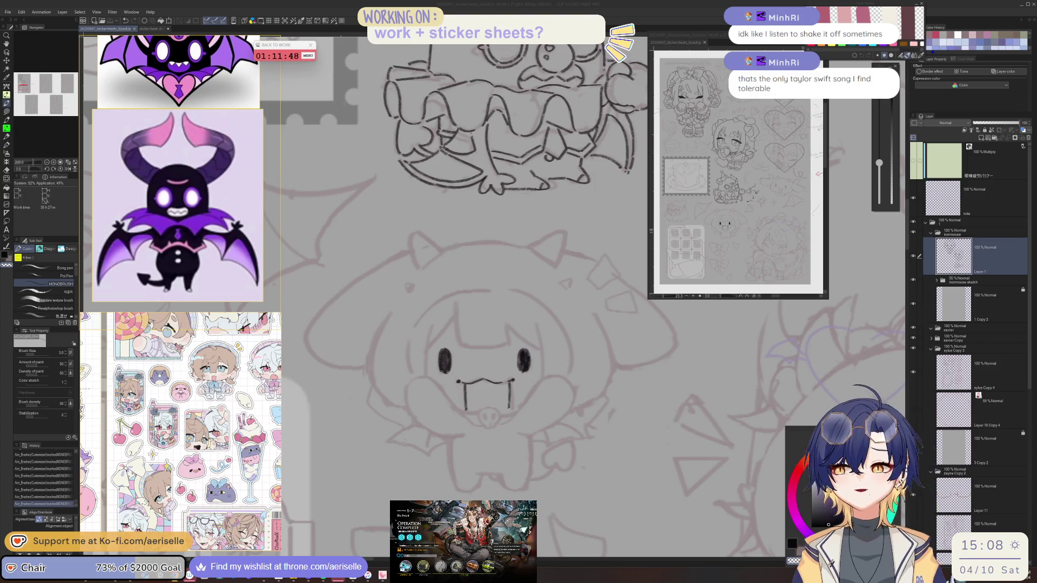
{"action": "key", "text": "alt+Tab"}
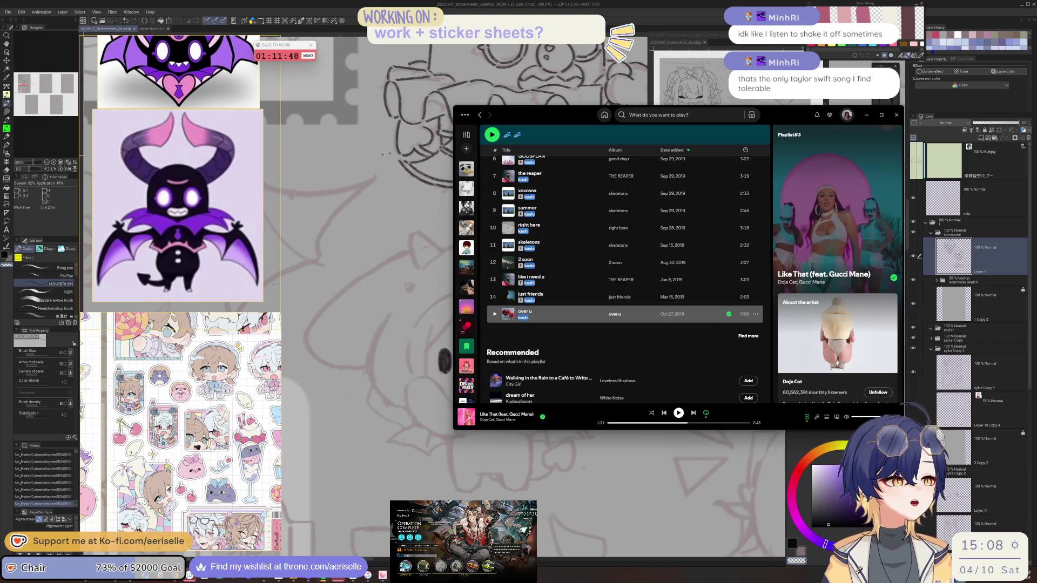
Open Playlist#3, filter it for 'tay', clear the search, and minimize Spotify.
{"action": "left_click", "coordinate": [467, 168]}
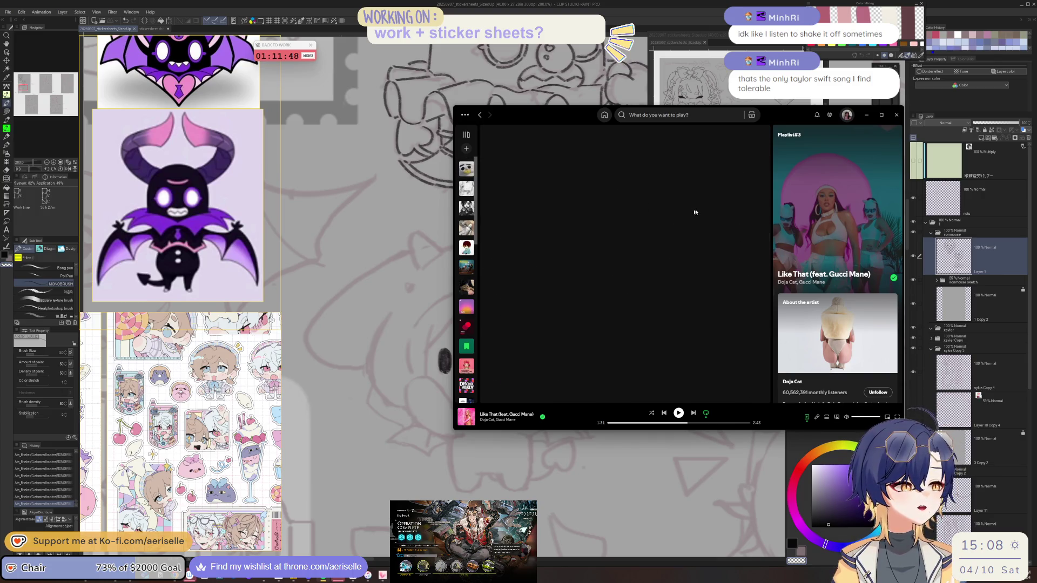
{"action": "left_click", "coordinate": [709, 234]}
{"action": "type", "text": "tay"}
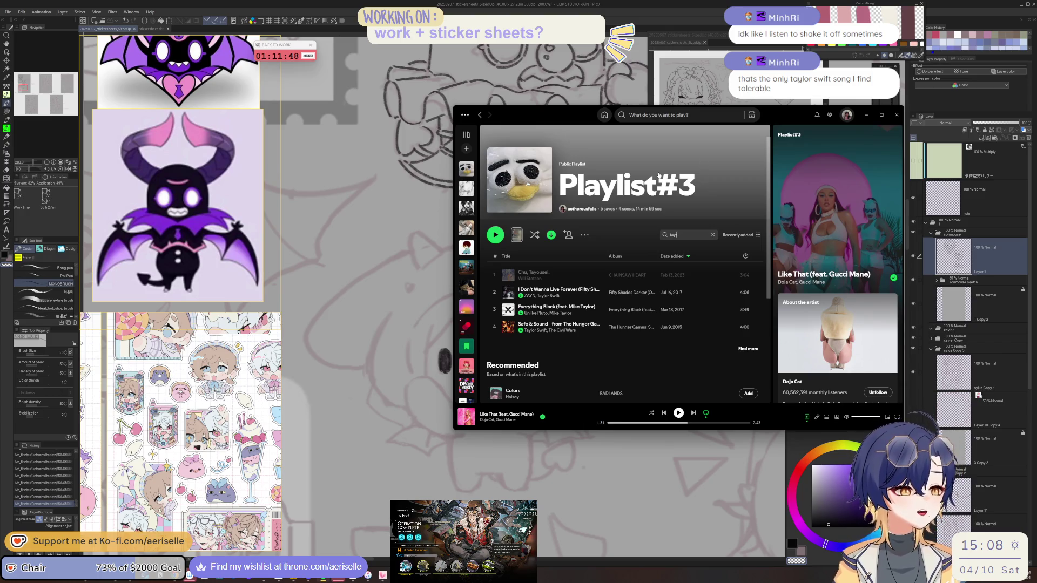
{"action": "scroll", "coordinate": [626, 337], "scroll_direction": "down", "scroll_amount": 3}
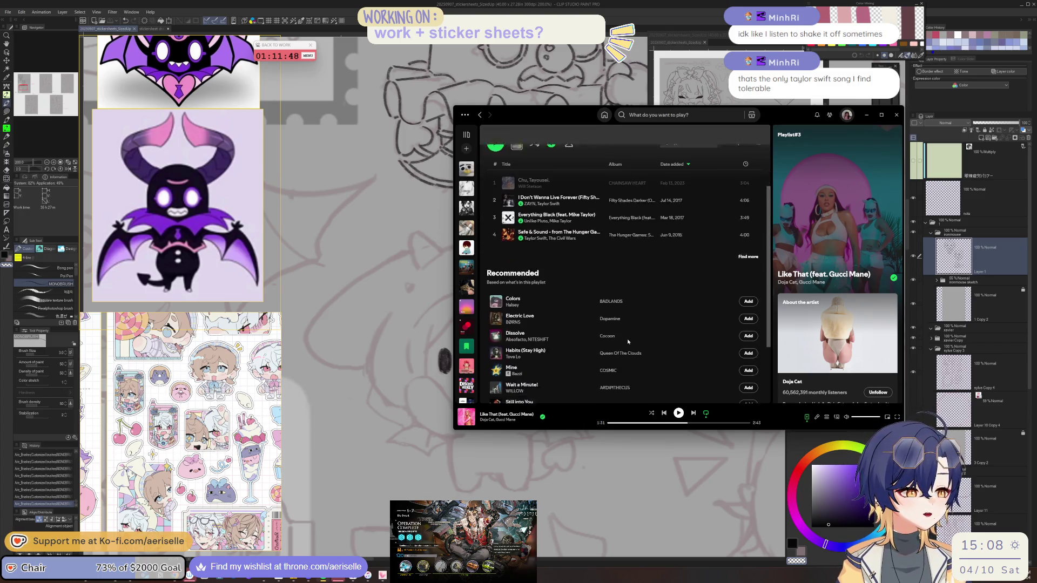
{"action": "scroll", "coordinate": [673, 240], "scroll_direction": "up", "scroll_amount": 2}
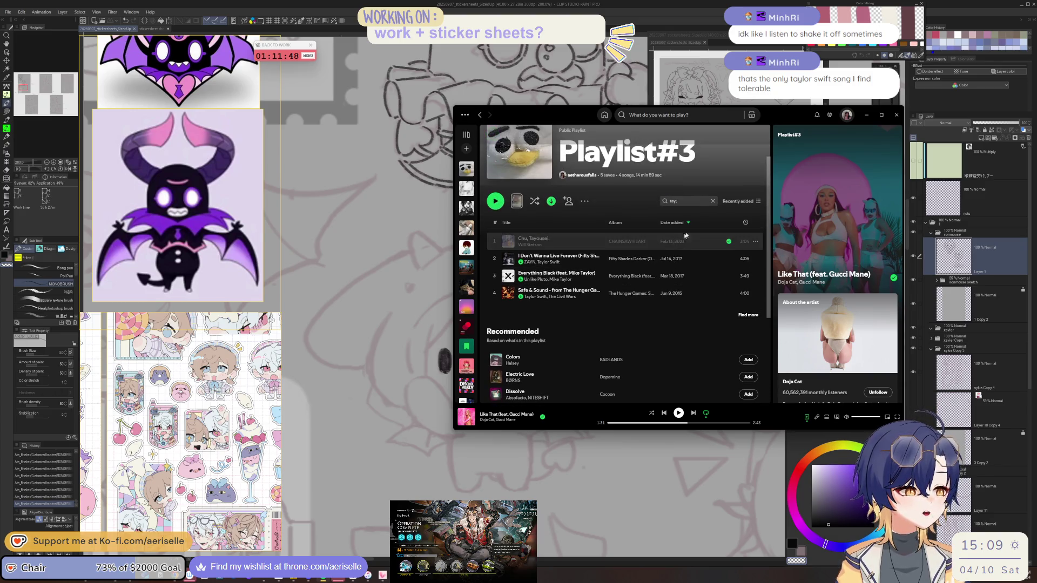
{"action": "left_click", "coordinate": [713, 201]}
{"action": "left_click", "coordinate": [867, 116]}
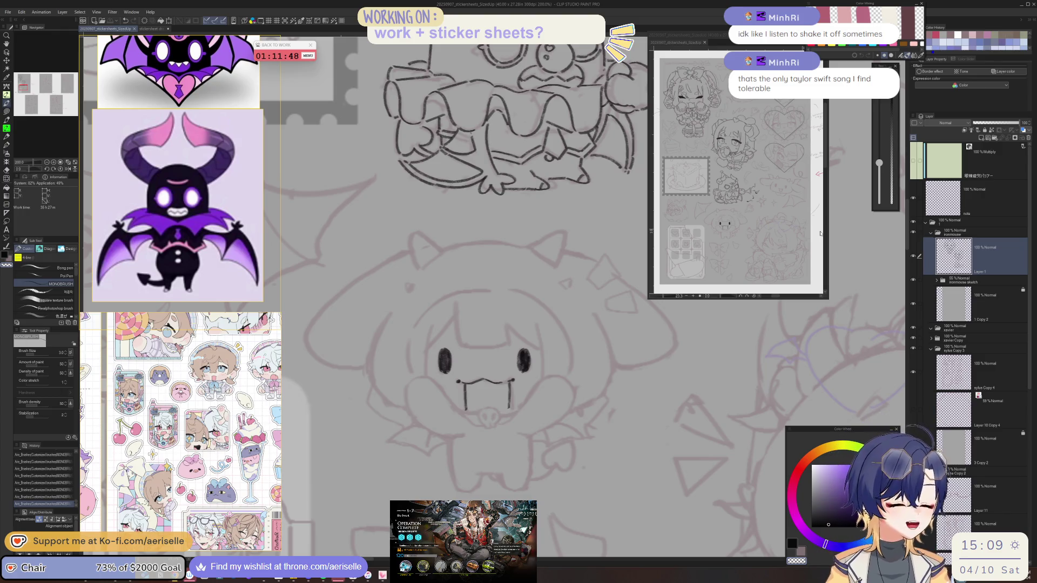
Touch up the fang and draw the pup's tongue below its mouth in black.
{"action": "left_click_drag", "start_coordinate": [509, 396], "coordinate": [511, 398]}
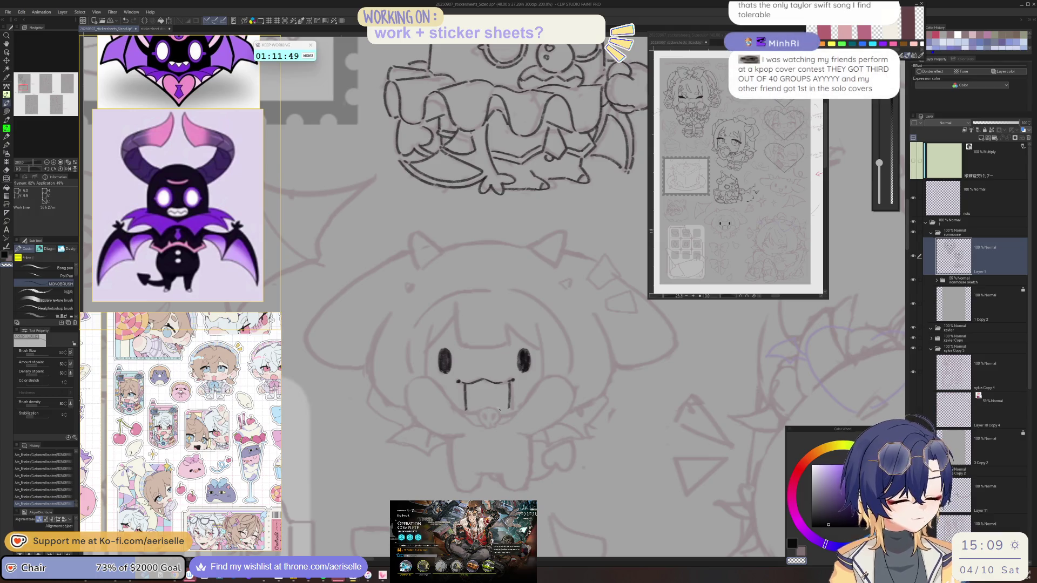
{"action": "left_click_drag", "start_coordinate": [497, 336], "coordinate": [473, 318]}
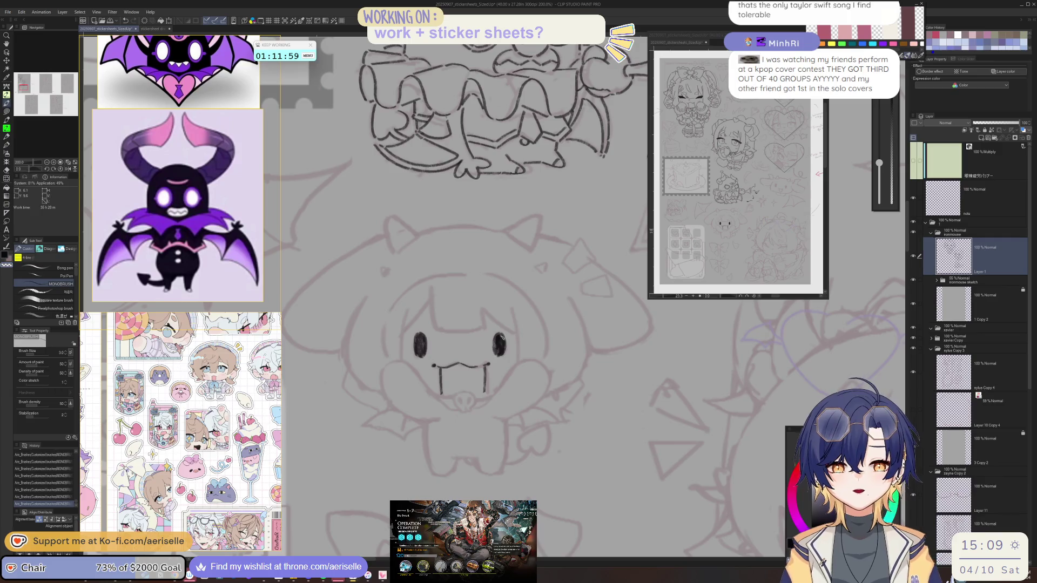
{"action": "key", "text": "c"}
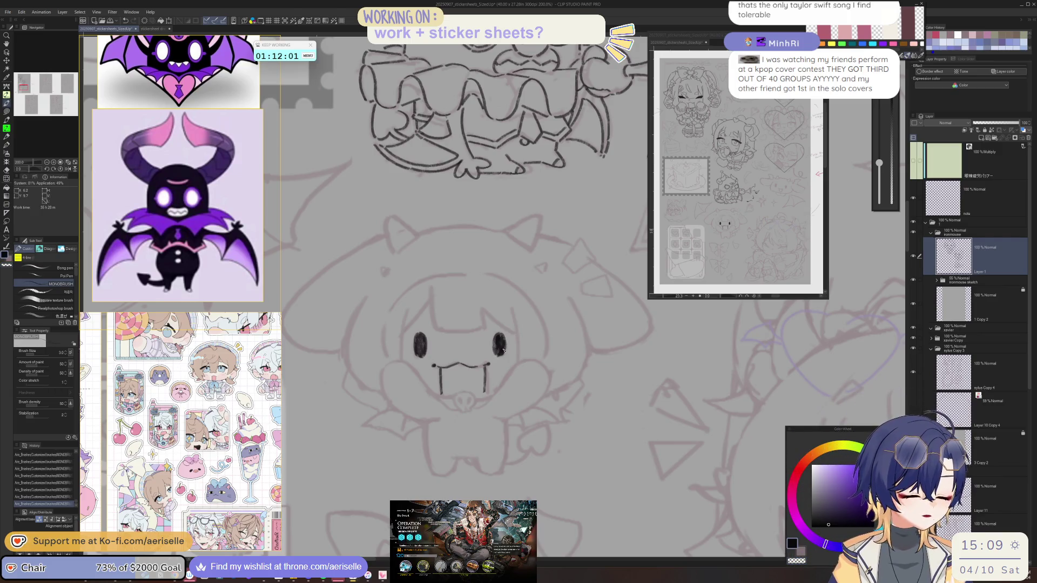
{"action": "scroll", "coordinate": [460, 388], "scroll_direction": "up", "scroll_amount": 2}
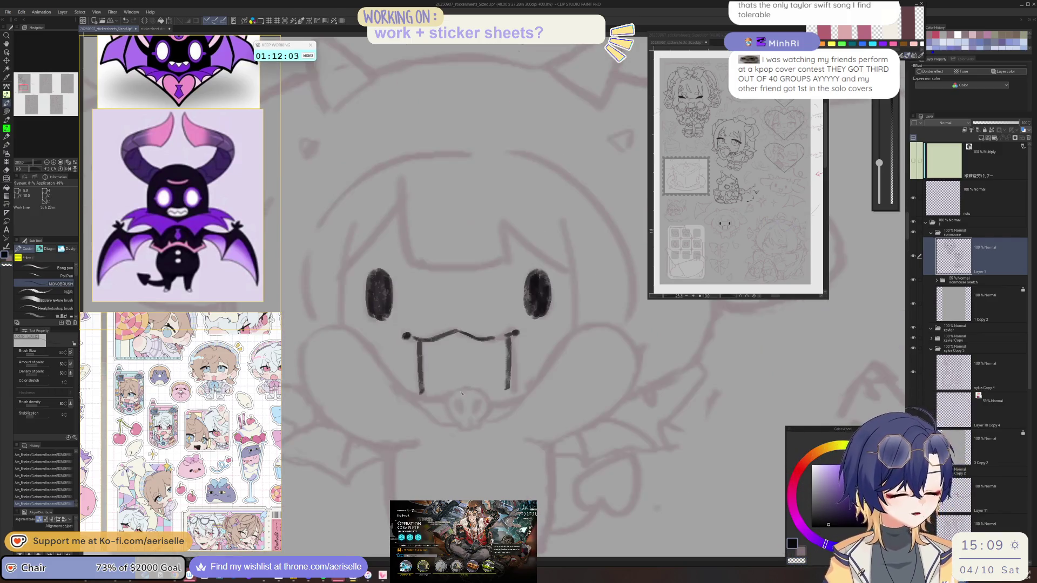
{"action": "mouse_move", "coordinate": [465, 388]}
{"action": "left_mouse_down"}
{"action": "mouse_move", "coordinate": [446, 411]}
{"action": "mouse_move", "coordinate": [457, 422]}
{"action": "mouse_move", "coordinate": [478, 389]}
{"action": "mouse_move", "coordinate": [491, 403]}
{"action": "mouse_move", "coordinate": [469, 430]}
{"action": "mouse_move", "coordinate": [483, 421]}
{"action": "mouse_move", "coordinate": [454, 408]}
{"action": "mouse_move", "coordinate": [460, 400]}
{"action": "mouse_move", "coordinate": [474, 414]}
{"action": "mouse_move", "coordinate": [448, 367]}
{"action": "mouse_move", "coordinate": [392, 321]}
{"action": "left_mouse_up"}
{"action": "scroll", "coordinate": [479, 394], "scroll_direction": "down", "scroll_amount": 5}
{"action": "scroll", "coordinate": [391, 320], "scroll_direction": "up", "scroll_amount": 5}
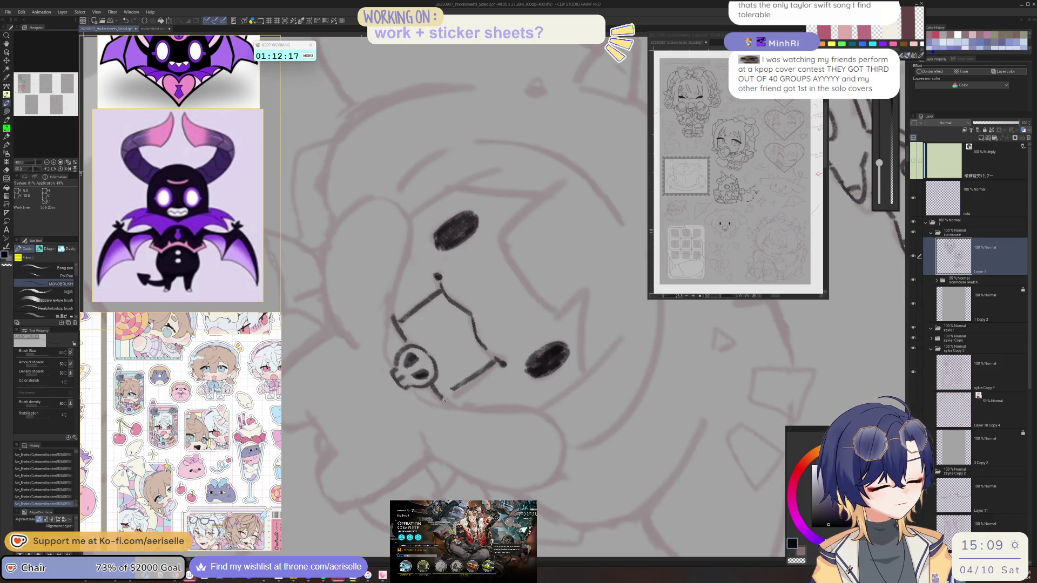
Add angled brow strokes above and beside the pup's eyes.
{"action": "mouse_move", "coordinate": [434, 386]}
{"action": "left_mouse_down"}
{"action": "mouse_move", "coordinate": [421, 302]}
{"action": "mouse_move", "coordinate": [447, 208]}
{"action": "mouse_move", "coordinate": [451, 263]}
{"action": "left_mouse_up"}
{"action": "left_click_drag", "start_coordinate": [457, 222], "coordinate": [468, 262]}
{"action": "mouse_move", "coordinate": [543, 212]}
{"action": "left_mouse_down"}
{"action": "mouse_move", "coordinate": [546, 250]}
{"action": "mouse_move", "coordinate": [547, 228]}
{"action": "mouse_move", "coordinate": [446, 306]}
{"action": "mouse_move", "coordinate": [515, 394]}
{"action": "mouse_move", "coordinate": [510, 425]}
{"action": "left_mouse_up"}
{"action": "left_click_drag", "start_coordinate": [510, 424], "coordinate": [516, 385]}
{"action": "key", "text": "asciicircum"}
{"action": "key", "text": "asciicircum"}
{"action": "key", "text": "asciicircum"}
Extend the face outline downward and ink a curved bang stroke and a short hair arc.
{"action": "left_click_drag", "start_coordinate": [543, 300], "coordinate": [562, 381]}
{"action": "key", "text": "ctrl+@"}
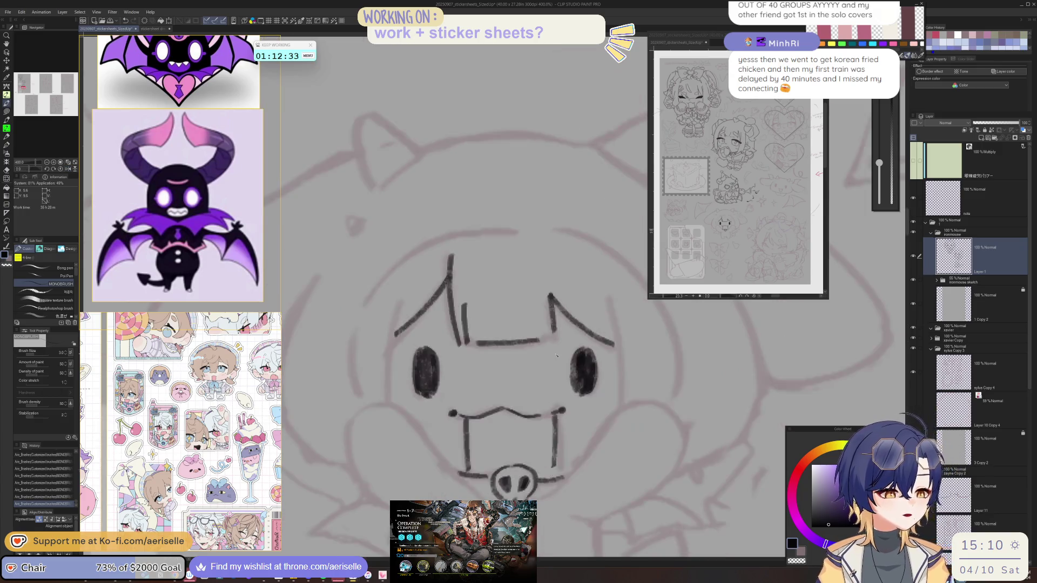
{"action": "mouse_move", "coordinate": [437, 247]}
{"action": "left_mouse_down"}
{"action": "mouse_move", "coordinate": [395, 318]}
{"action": "mouse_move", "coordinate": [386, 386]}
{"action": "left_mouse_up"}
{"action": "key", "text": "h"}
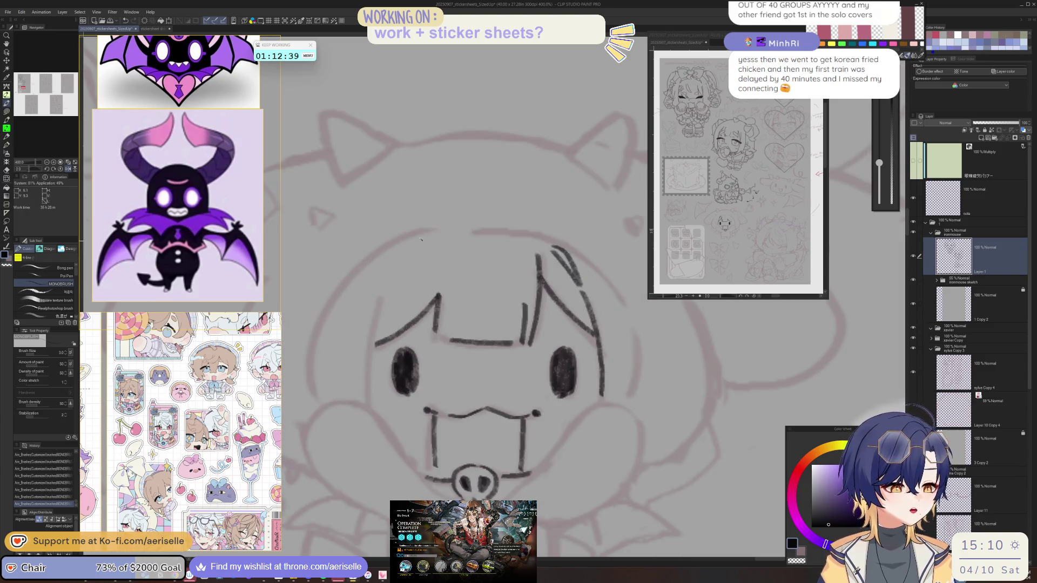
{"action": "mouse_move", "coordinate": [425, 232]}
{"action": "left_mouse_down"}
{"action": "mouse_move", "coordinate": [400, 254]}
{"action": "mouse_move", "coordinate": [384, 288]}
{"action": "mouse_move", "coordinate": [413, 251]}
{"action": "mouse_move", "coordinate": [367, 348]}
{"action": "left_mouse_up"}
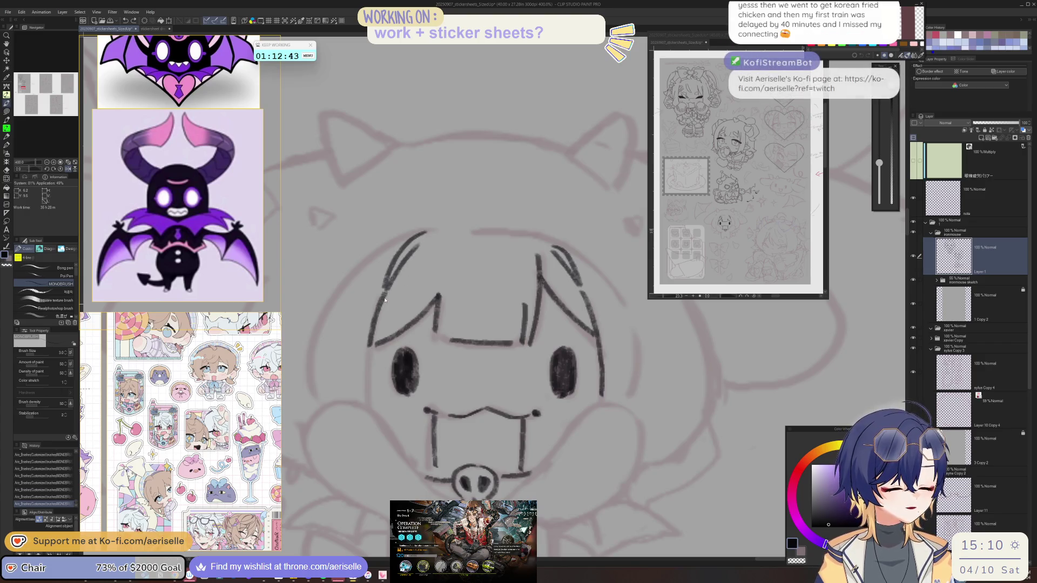
Ink the left side hair, undoing and redrawing the stroke several times.
{"action": "left_click_drag", "start_coordinate": [388, 291], "coordinate": [371, 354]}
{"action": "key", "text": "ctrl+z"}
{"action": "left_click_drag", "start_coordinate": [386, 292], "coordinate": [364, 399]}
{"action": "key", "text": "ctrl+minus"}
{"action": "key", "text": "ctrl+minus"}
{"action": "key", "text": "ctrl+minus"}
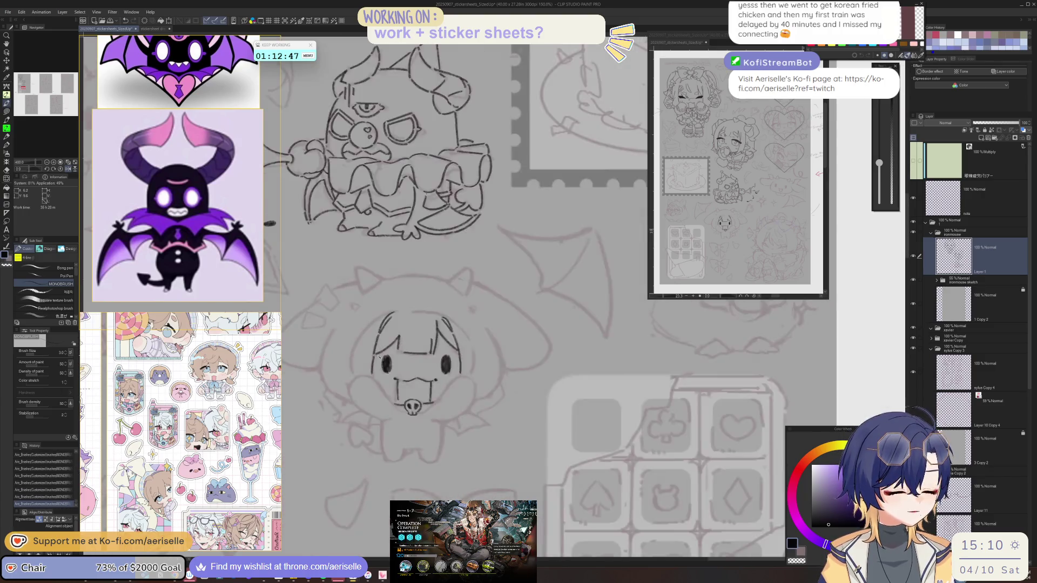
{"action": "key", "text": "ctrl+plus"}
{"action": "key", "text": "ctrl+plus"}
{"action": "key", "text": "ctrl+plus"}
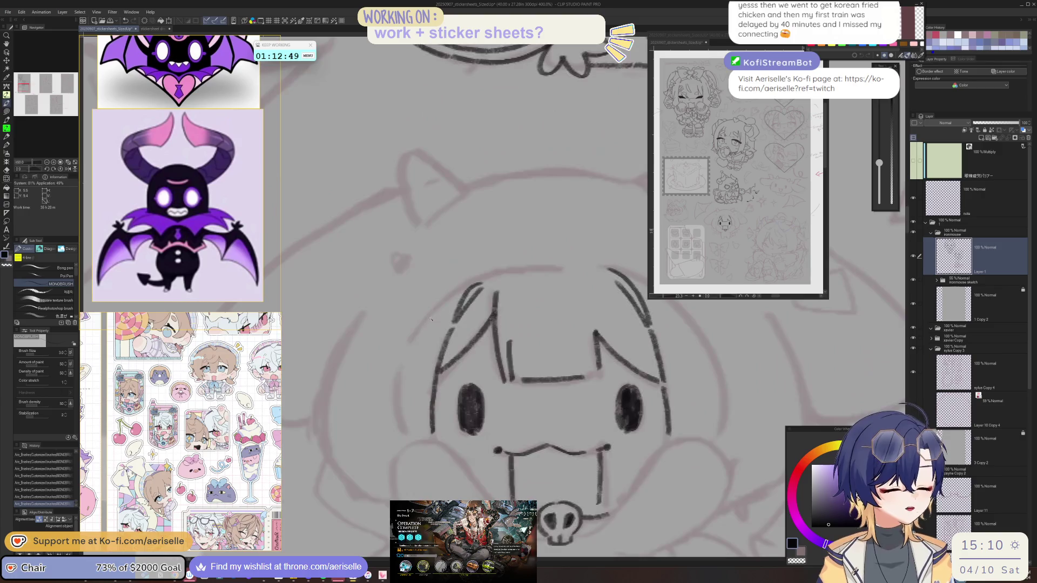
{"action": "mouse_move", "coordinate": [434, 312]}
{"action": "left_mouse_down"}
{"action": "mouse_move", "coordinate": [413, 343]}
{"action": "mouse_move", "coordinate": [398, 418]}
{"action": "left_mouse_up"}
{"action": "key", "text": "ctrl+z"}
{"action": "mouse_move", "coordinate": [417, 329]}
{"action": "left_mouse_down"}
{"action": "mouse_move", "coordinate": [401, 366]}
{"action": "mouse_move", "coordinate": [398, 440]}
{"action": "left_mouse_up"}
{"action": "key", "text": "ctrl+z"}
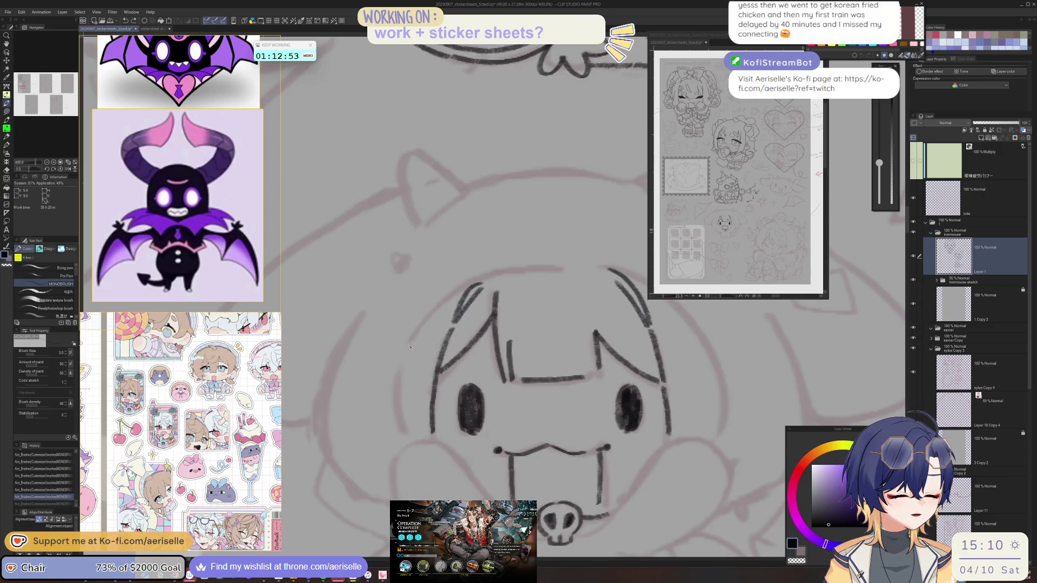
Ink a hair stroke across the top of the head and a long left side-hair line.
{"action": "key", "text": "minus"}
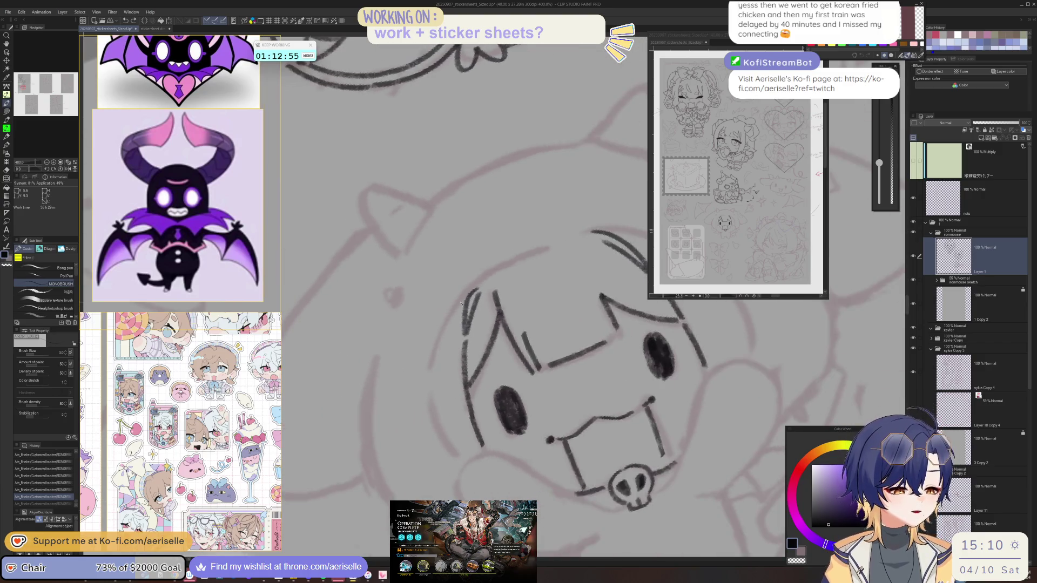
{"action": "mouse_move", "coordinate": [460, 290]}
{"action": "left_mouse_down"}
{"action": "mouse_move", "coordinate": [527, 249]}
{"action": "mouse_move", "coordinate": [579, 235]}
{"action": "left_mouse_up"}
{"action": "mouse_move", "coordinate": [462, 296]}
{"action": "left_mouse_down"}
{"action": "mouse_move", "coordinate": [430, 365]}
{"action": "mouse_move", "coordinate": [443, 443]}
{"action": "left_mouse_up"}
Ink the left cheek curve and extend the right cheek outline downward.
{"action": "key", "text": "ctrl+minus"}
{"action": "key", "text": "ctrl+minus"}
{"action": "key", "text": "ctrl+minus"}
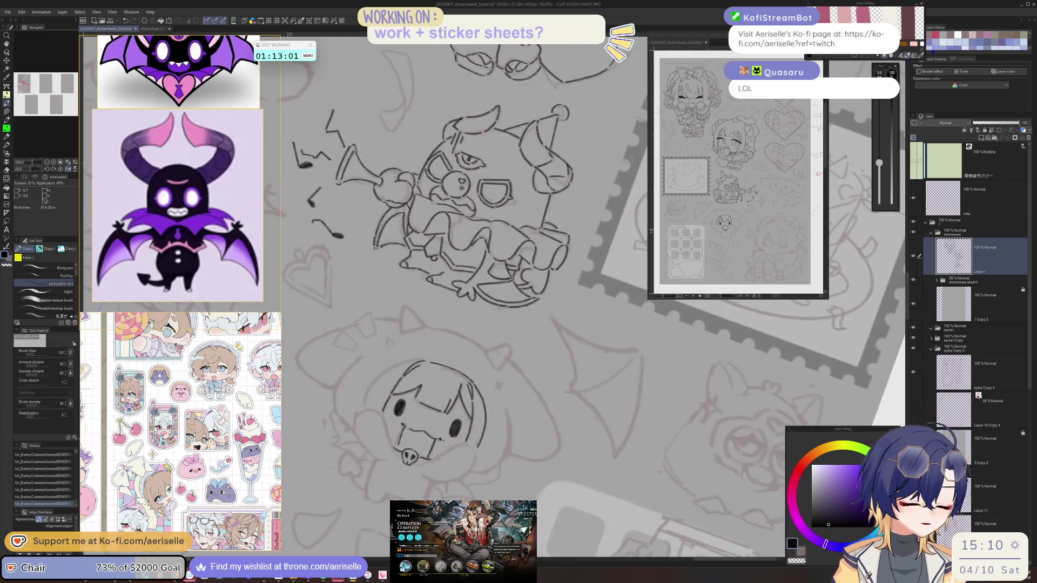
{"action": "key", "text": "minus"}
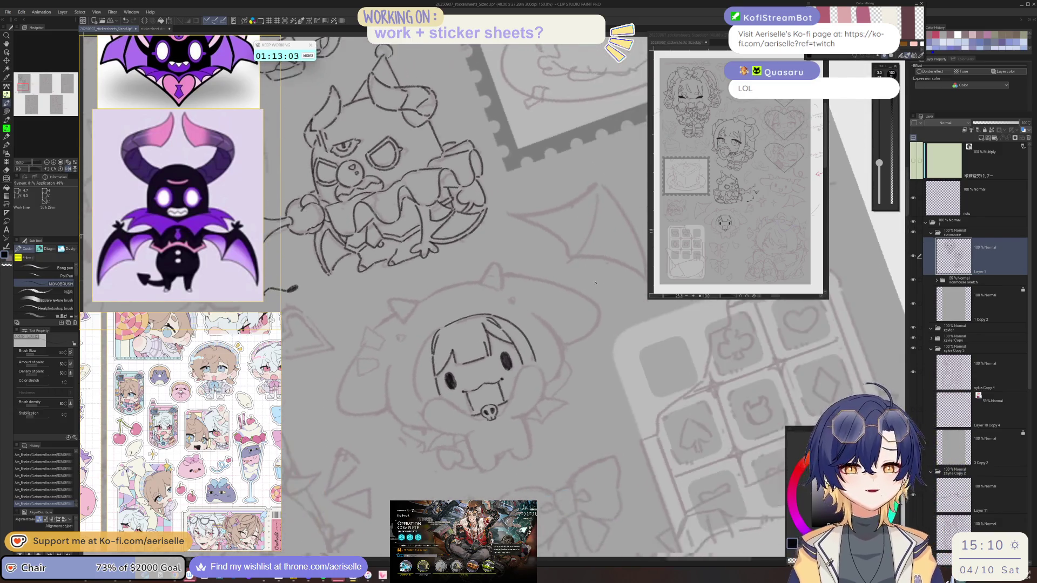
{"action": "scroll", "coordinate": [436, 340], "scroll_direction": "up", "scroll_amount": 1}
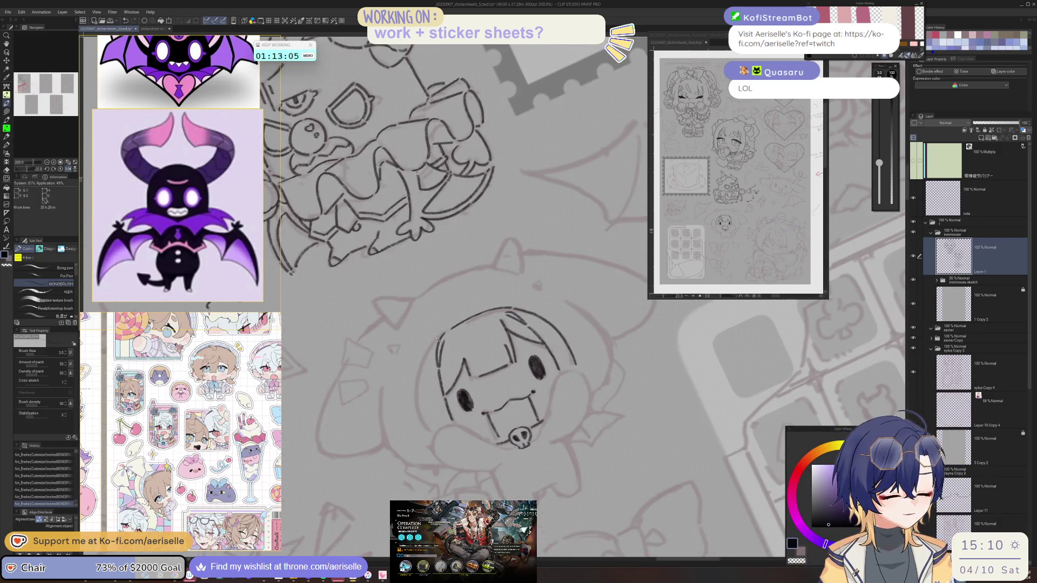
{"action": "key", "text": "equal"}
{"action": "key", "text": "equal"}
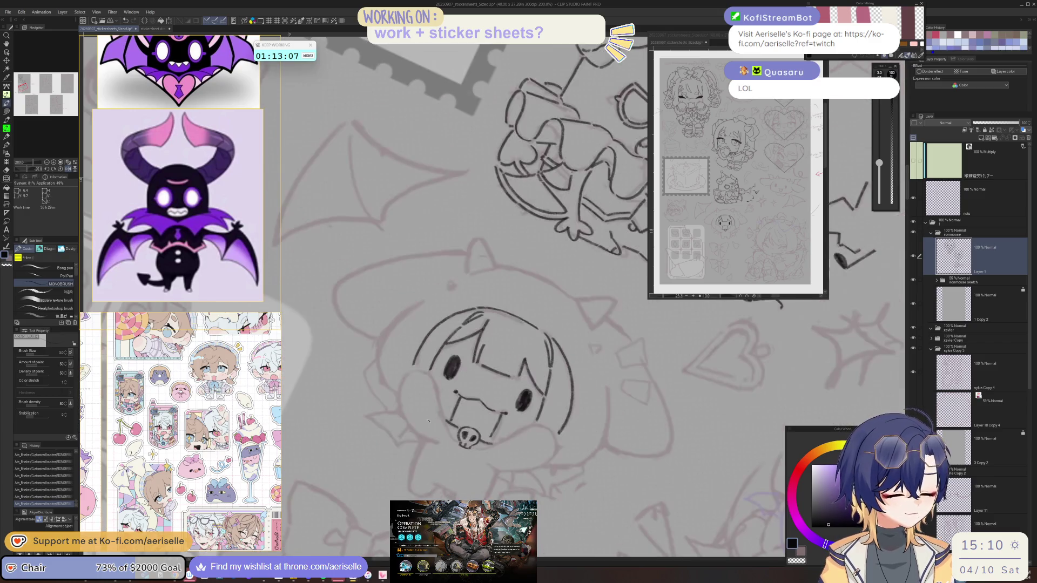
{"action": "key", "text": "minus"}
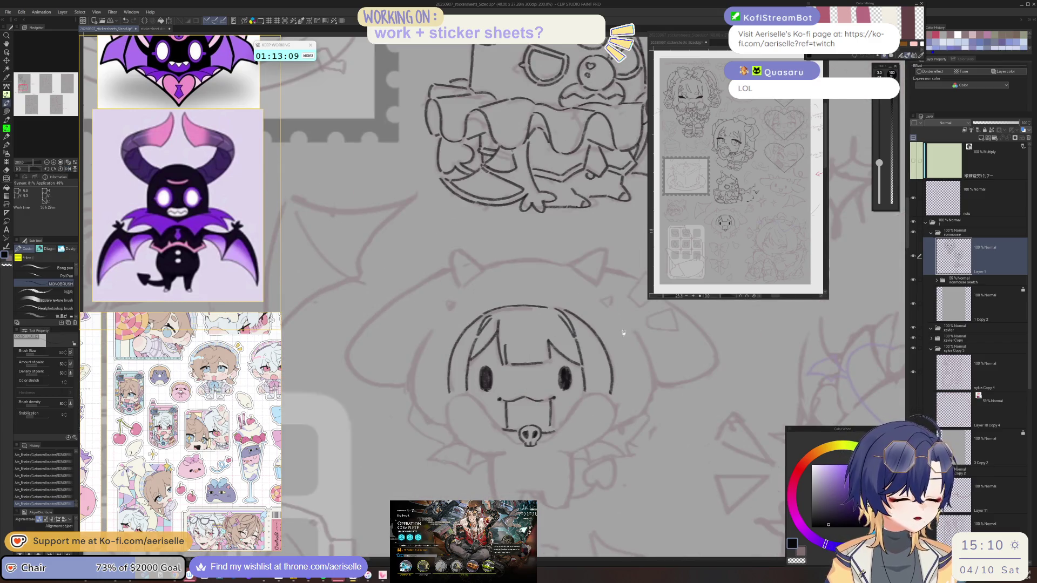
{"action": "scroll", "coordinate": [428, 420], "scroll_direction": "up", "scroll_amount": 1}
{"action": "scroll", "coordinate": [420, 356], "scroll_direction": "up", "scroll_amount": 1}
{"action": "mouse_move", "coordinate": [420, 355]}
{"action": "left_mouse_down"}
{"action": "mouse_move", "coordinate": [408, 362]}
{"action": "mouse_move", "coordinate": [400, 406]}
{"action": "left_mouse_up"}
{"action": "key", "text": "minus"}
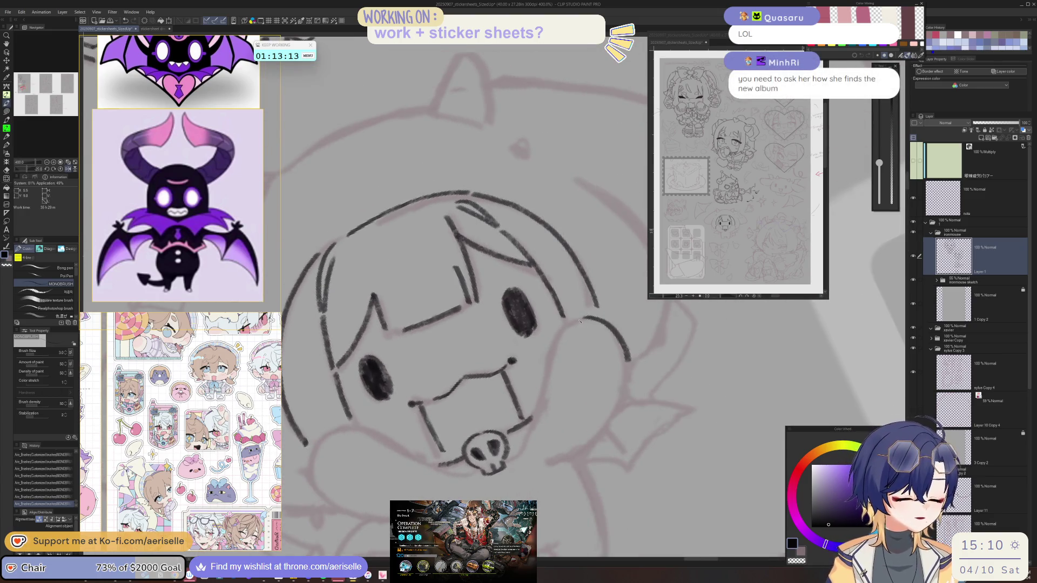
{"action": "left_click_drag", "start_coordinate": [567, 326], "coordinate": [541, 407]}
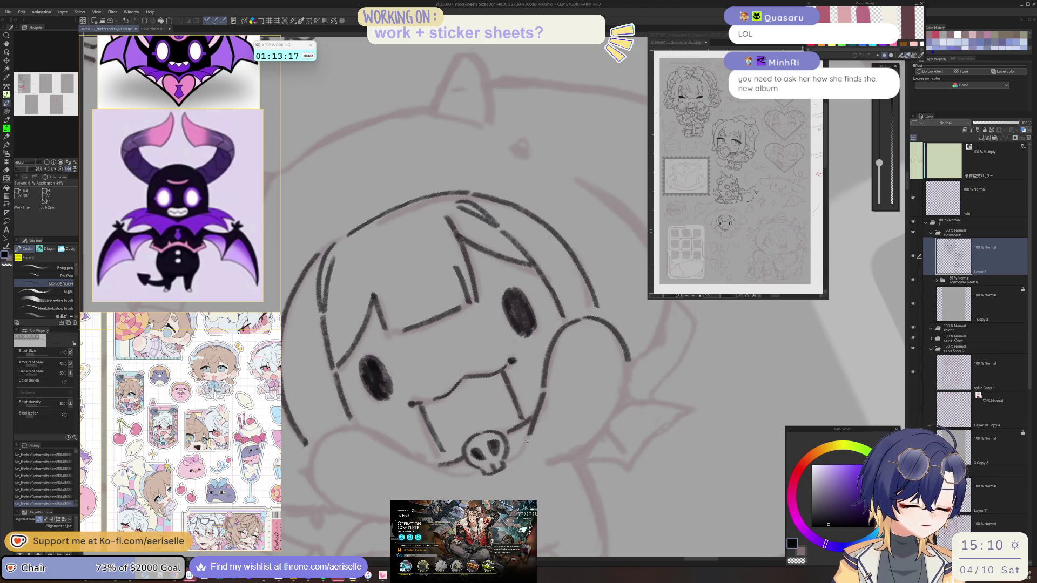
{"action": "key", "text": "h"}
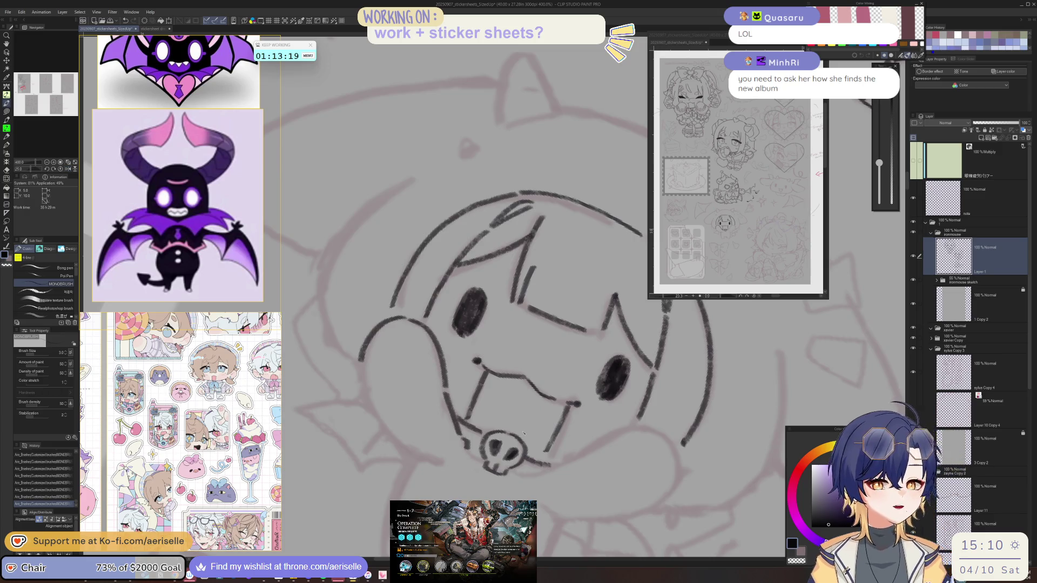
Complete the face outline with strokes by the left cheek, down the side and lower right.
{"action": "key", "text": "ctrl+z"}
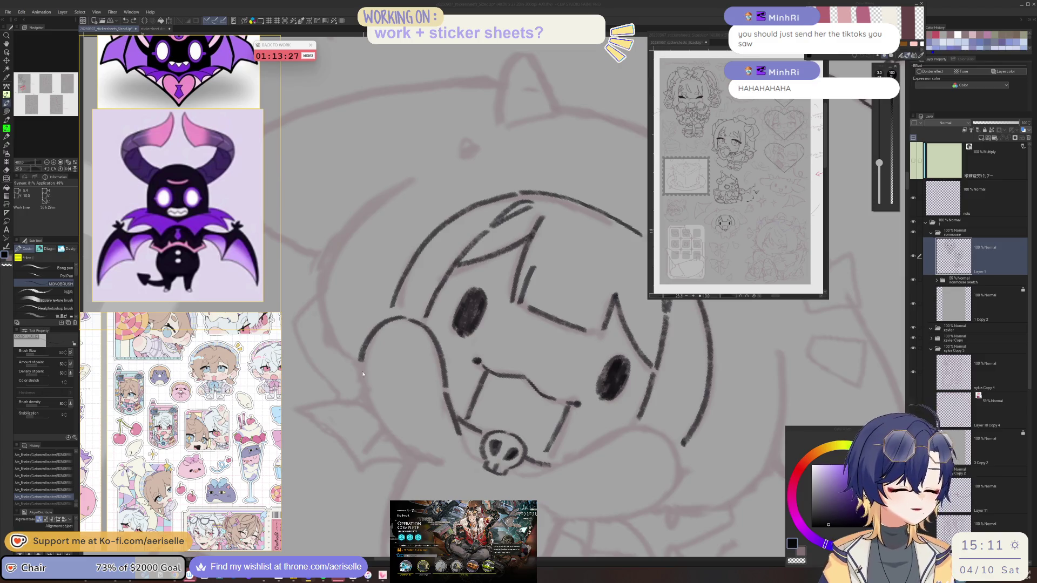
{"action": "left_click_drag", "start_coordinate": [380, 420], "coordinate": [405, 446]}
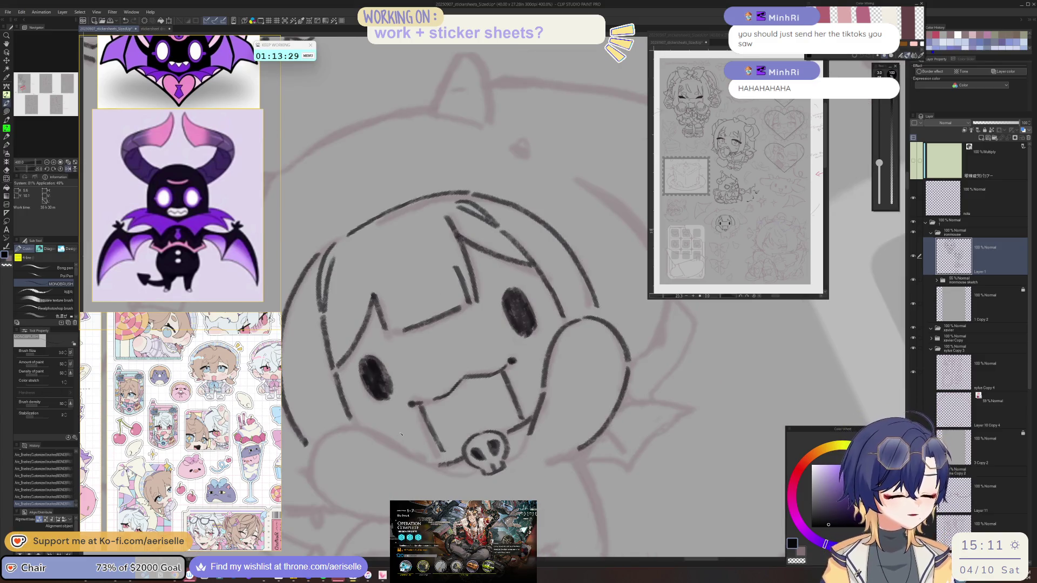
{"action": "key", "text": "ctrl+@"}
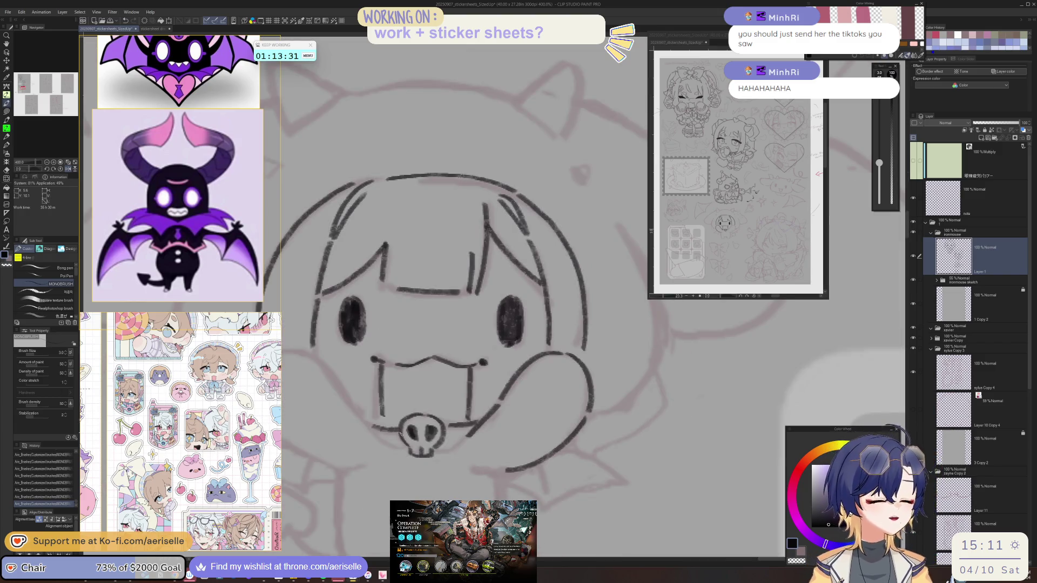
{"action": "mouse_move", "coordinate": [622, 386]}
{"action": "left_mouse_down"}
{"action": "mouse_move", "coordinate": [404, 297]}
{"action": "mouse_move", "coordinate": [381, 350]}
{"action": "mouse_move", "coordinate": [389, 324]}
{"action": "mouse_move", "coordinate": [435, 395]}
{"action": "left_mouse_up"}
{"action": "mouse_move", "coordinate": [429, 266]}
{"action": "left_mouse_down"}
{"action": "mouse_move", "coordinate": [448, 284]}
{"action": "mouse_move", "coordinate": [486, 383]}
{"action": "left_mouse_up"}
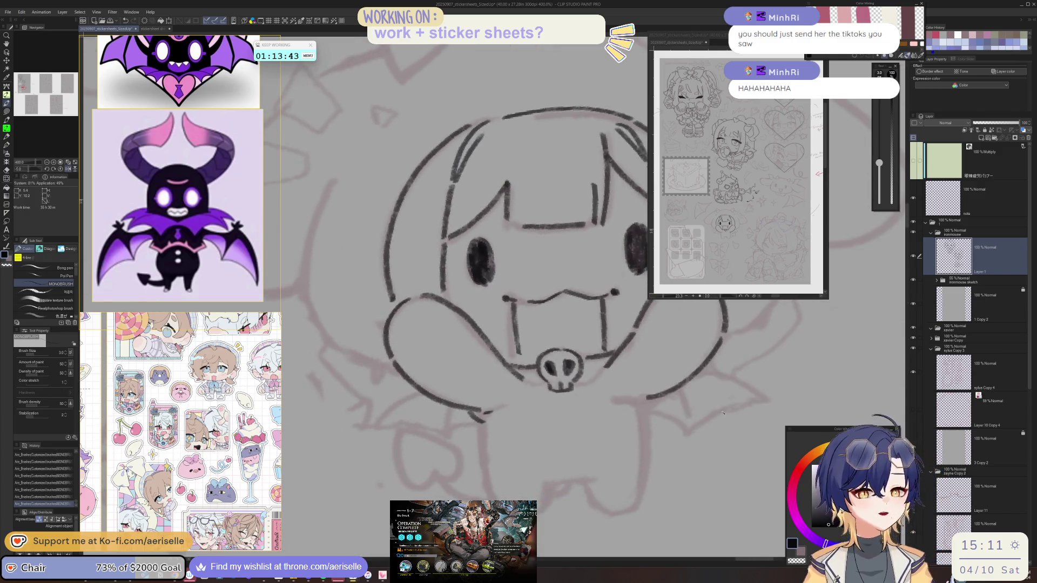
{"action": "mouse_move", "coordinate": [595, 333]}
{"action": "left_mouse_down"}
{"action": "mouse_move", "coordinate": [585, 346]}
{"action": "mouse_move", "coordinate": [575, 339]}
{"action": "left_mouse_up"}
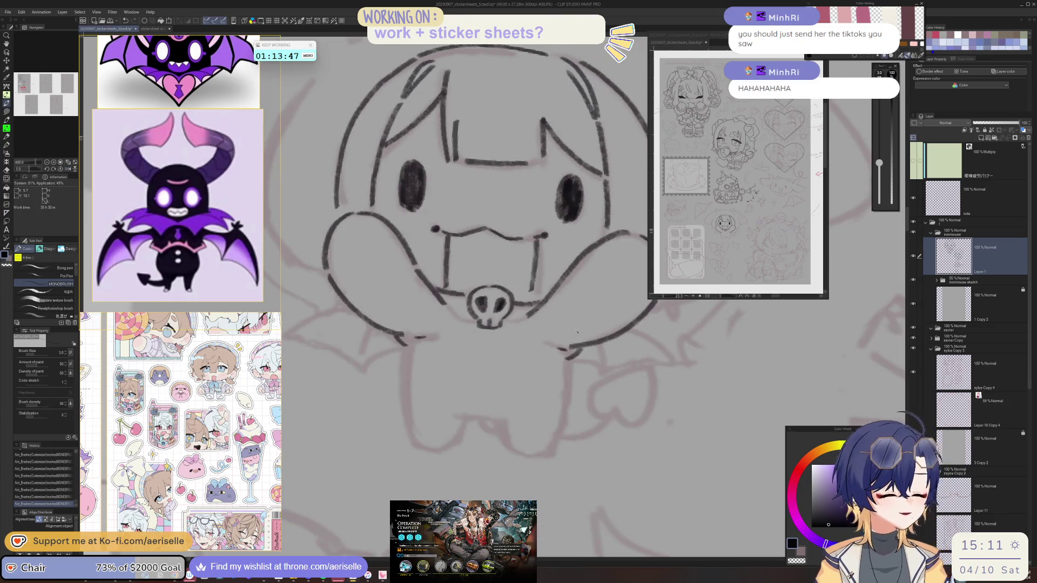
Ink the body's left and right sides below the face and a stroke under the skull-shaped mouth.
{"action": "left_click_drag", "start_coordinate": [402, 340], "coordinate": [423, 434]}
{"action": "key", "text": "ctrl+z"}
{"action": "mouse_move", "coordinate": [399, 338]}
{"action": "left_mouse_down"}
{"action": "mouse_move", "coordinate": [405, 397]}
{"action": "mouse_move", "coordinate": [430, 434]}
{"action": "left_mouse_up"}
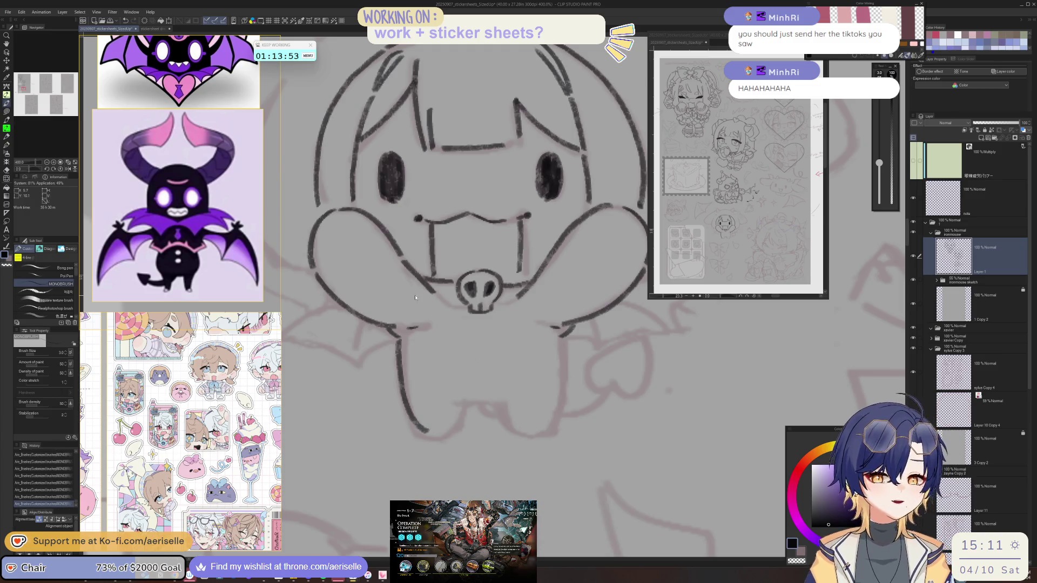
{"action": "key", "text": "ctrl+z"}
{"action": "mouse_move", "coordinate": [402, 341]}
{"action": "left_mouse_down"}
{"action": "mouse_move", "coordinate": [415, 427]}
{"action": "mouse_move", "coordinate": [463, 425]}
{"action": "mouse_move", "coordinate": [458, 432]}
{"action": "left_mouse_up"}
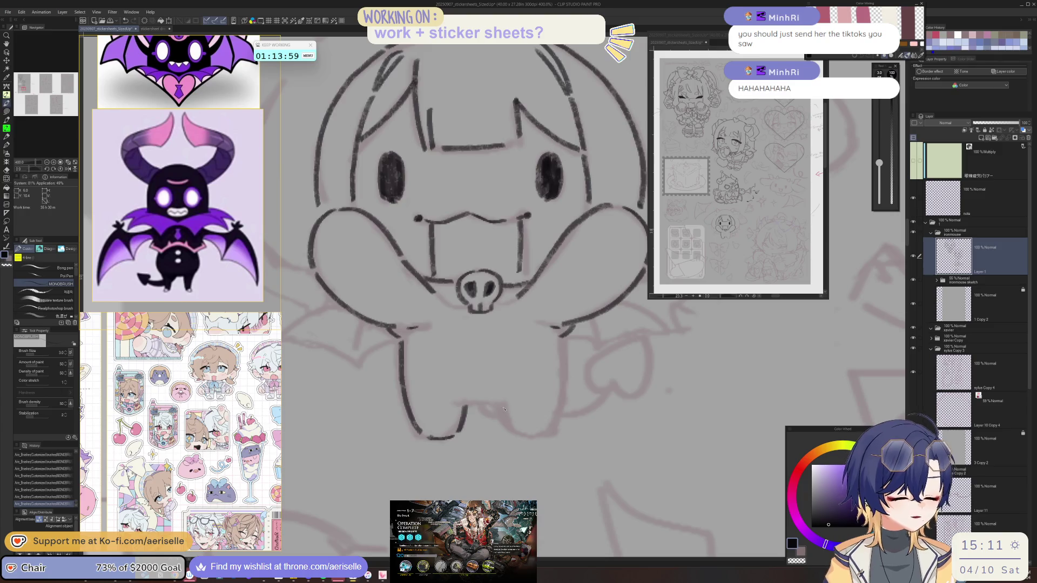
{"action": "left_click_drag", "start_coordinate": [506, 416], "coordinate": [517, 433]}
{"action": "mouse_move", "coordinate": [564, 341]}
{"action": "left_mouse_down"}
{"action": "mouse_move", "coordinate": [563, 392]}
{"action": "mouse_move", "coordinate": [545, 437]}
{"action": "mouse_move", "coordinate": [452, 391]}
{"action": "mouse_move", "coordinate": [399, 342]}
{"action": "left_mouse_up"}
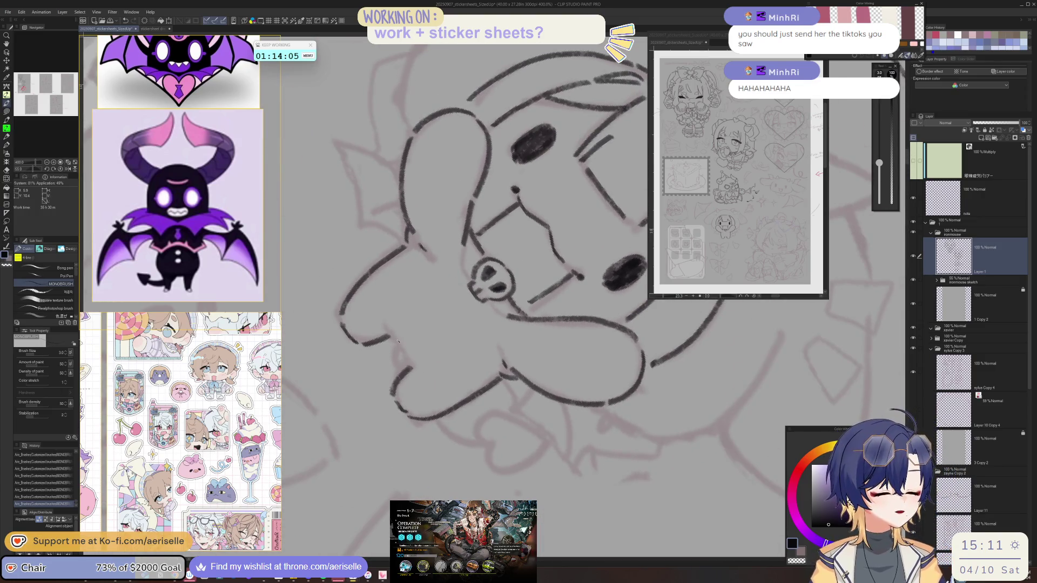
{"action": "key", "text": "ctrl+@"}
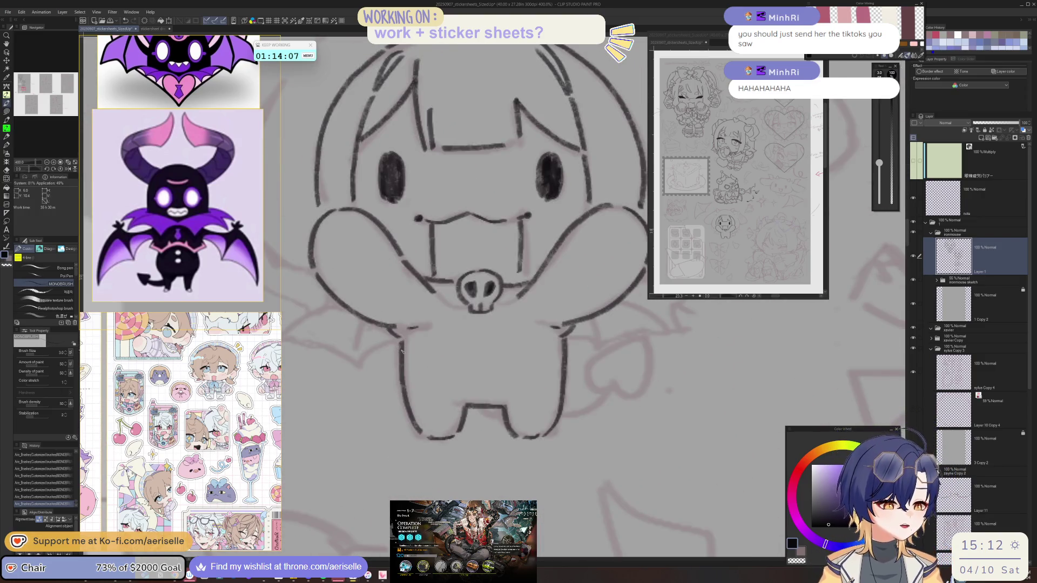
{"action": "left_click_drag", "start_coordinate": [436, 296], "coordinate": [460, 307]}
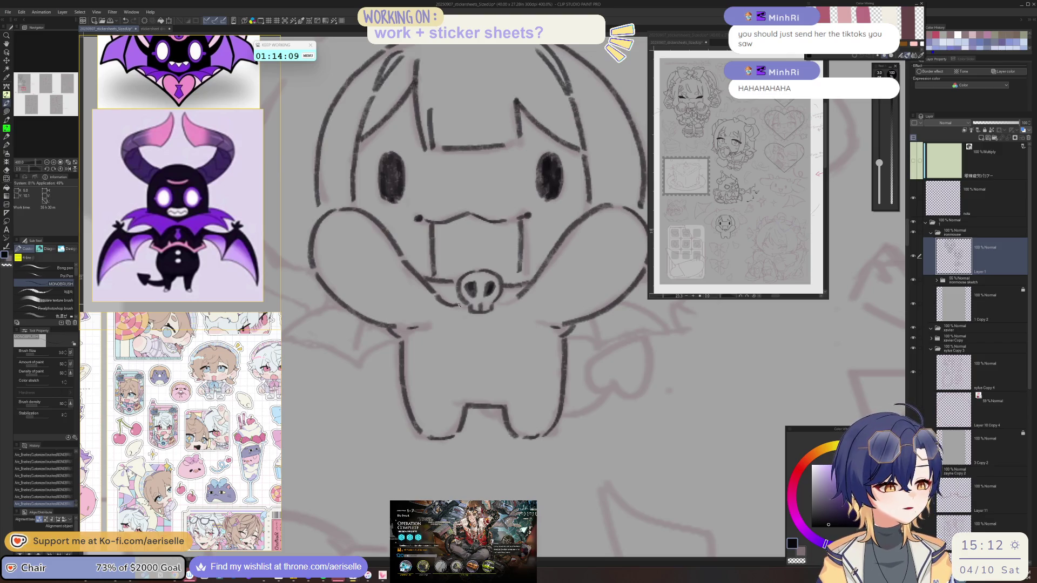
{"action": "scroll", "coordinate": [521, 289], "scroll_direction": "down", "scroll_amount": 10}
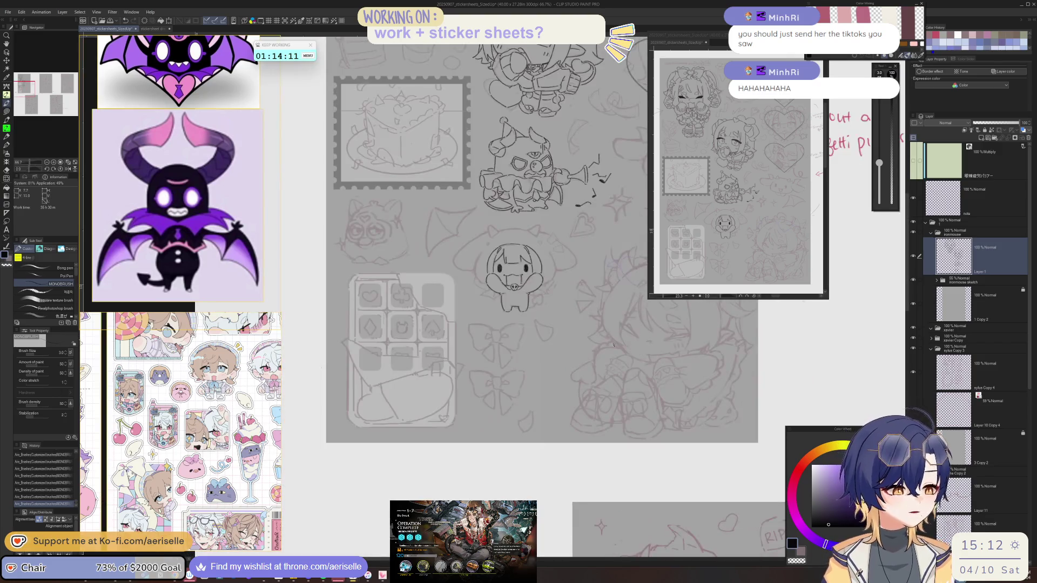
Undo the short stroke at the left edge of the girl's hair and ink a replacement line.
{"action": "scroll", "coordinate": [559, 399], "scroll_direction": "up", "scroll_amount": 4}
{"action": "left_click_drag", "start_coordinate": [447, 316], "coordinate": [439, 333]}
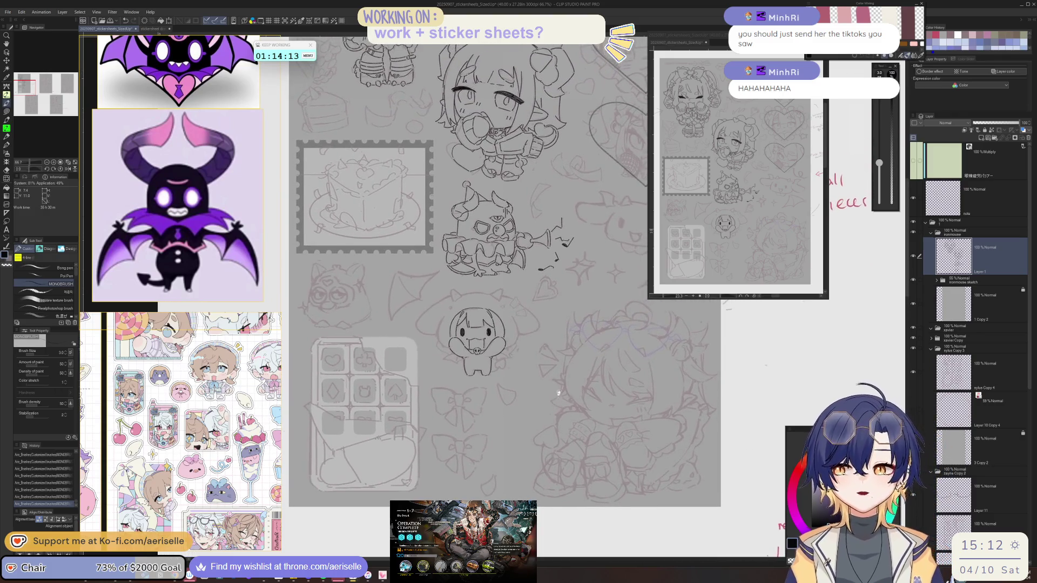
{"action": "scroll", "coordinate": [439, 332], "scroll_direction": "up", "scroll_amount": 5}
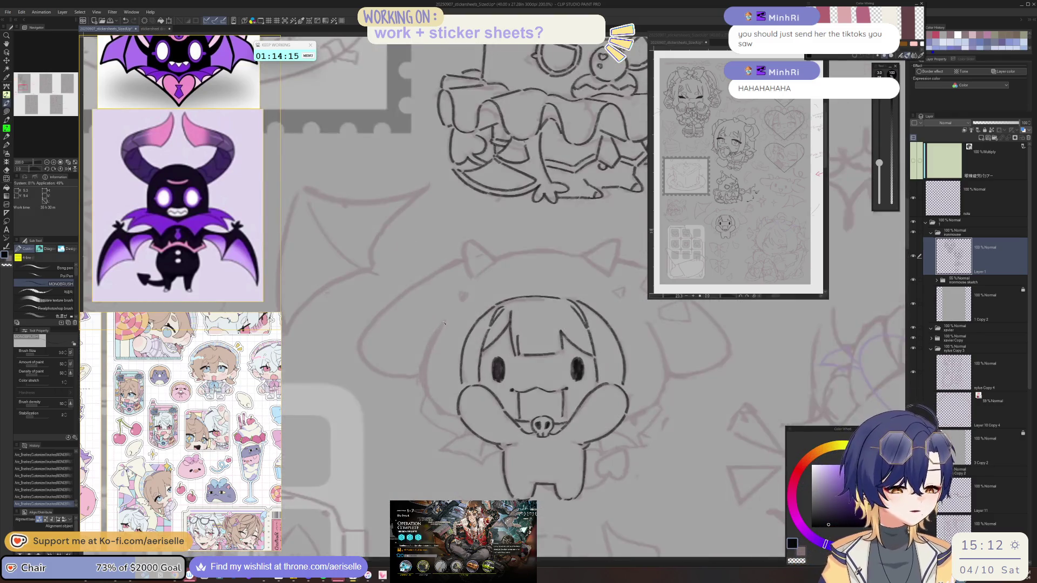
{"action": "key", "text": "ctrl+z"}
{"action": "mouse_move", "coordinate": [432, 342]}
{"action": "left_mouse_down"}
{"action": "mouse_move", "coordinate": [421, 376]}
{"action": "mouse_move", "coordinate": [394, 371]}
{"action": "mouse_move", "coordinate": [409, 385]}
{"action": "left_mouse_up"}
{"action": "scroll", "coordinate": [470, 244], "scroll_direction": "up", "scroll_amount": 2}
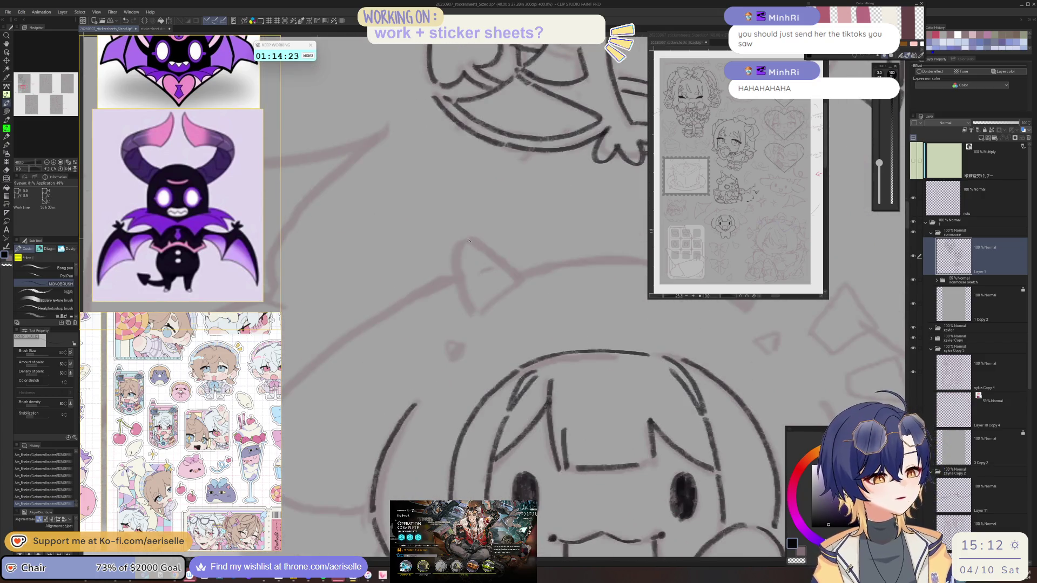